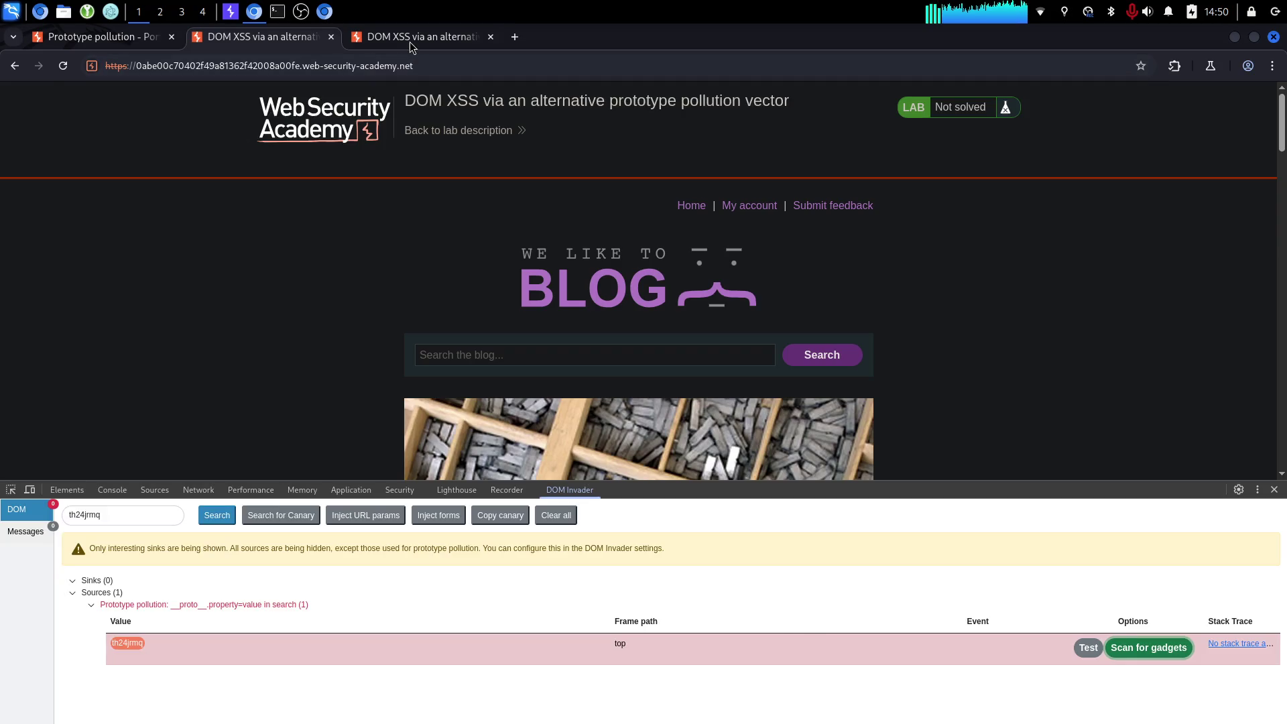
Reread step 5 of the DOM Invader solution on the lab description tab.
left_click(299, 45)
left_click(132, 39)
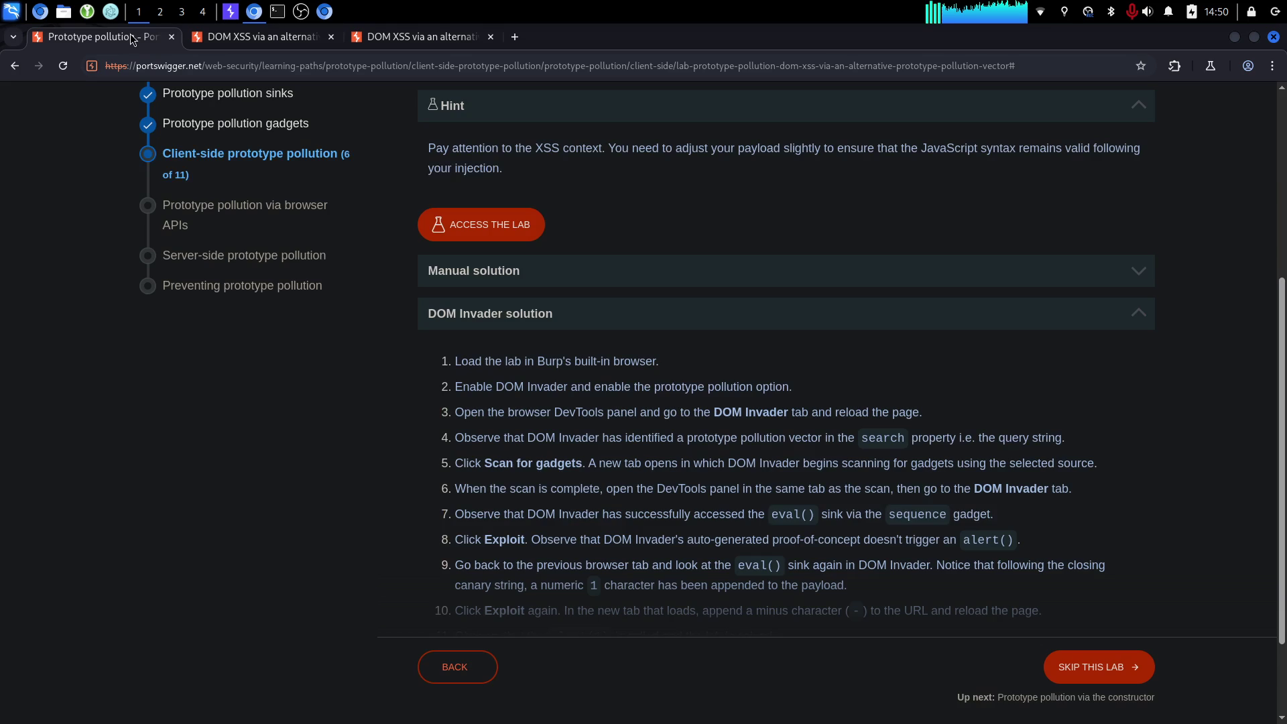
triple_click(620, 473)
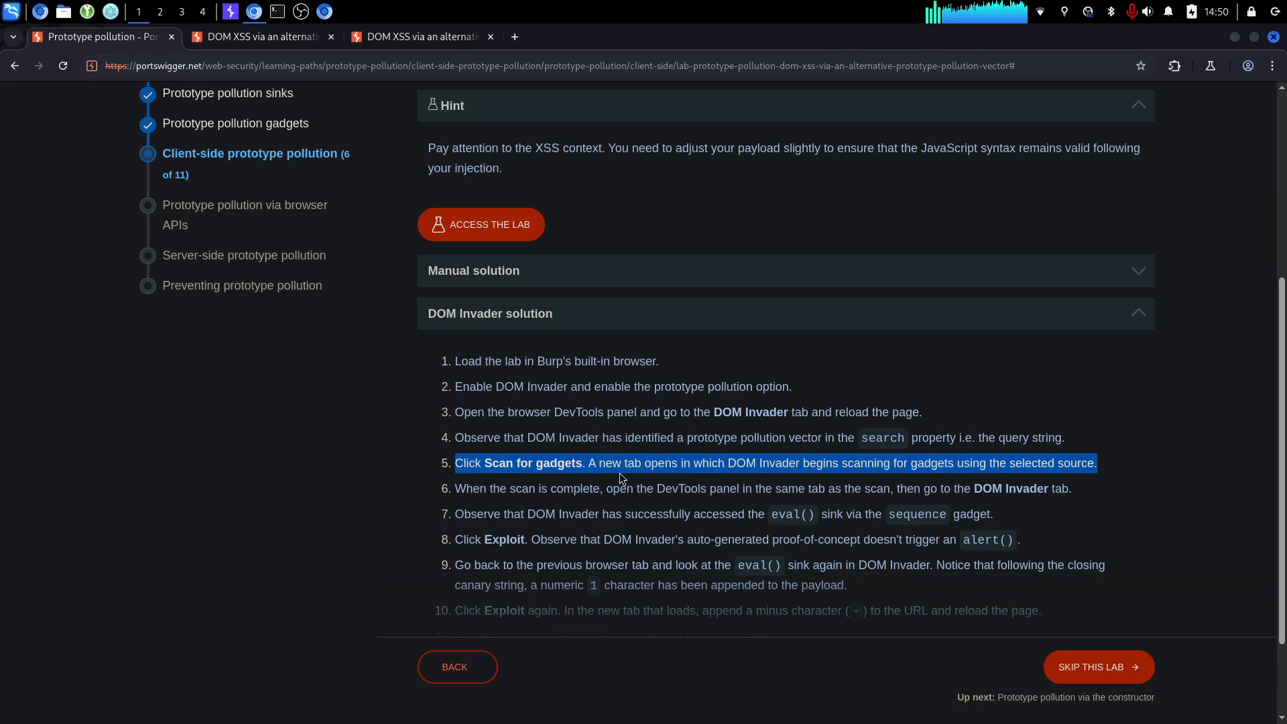
left_click(620, 474)
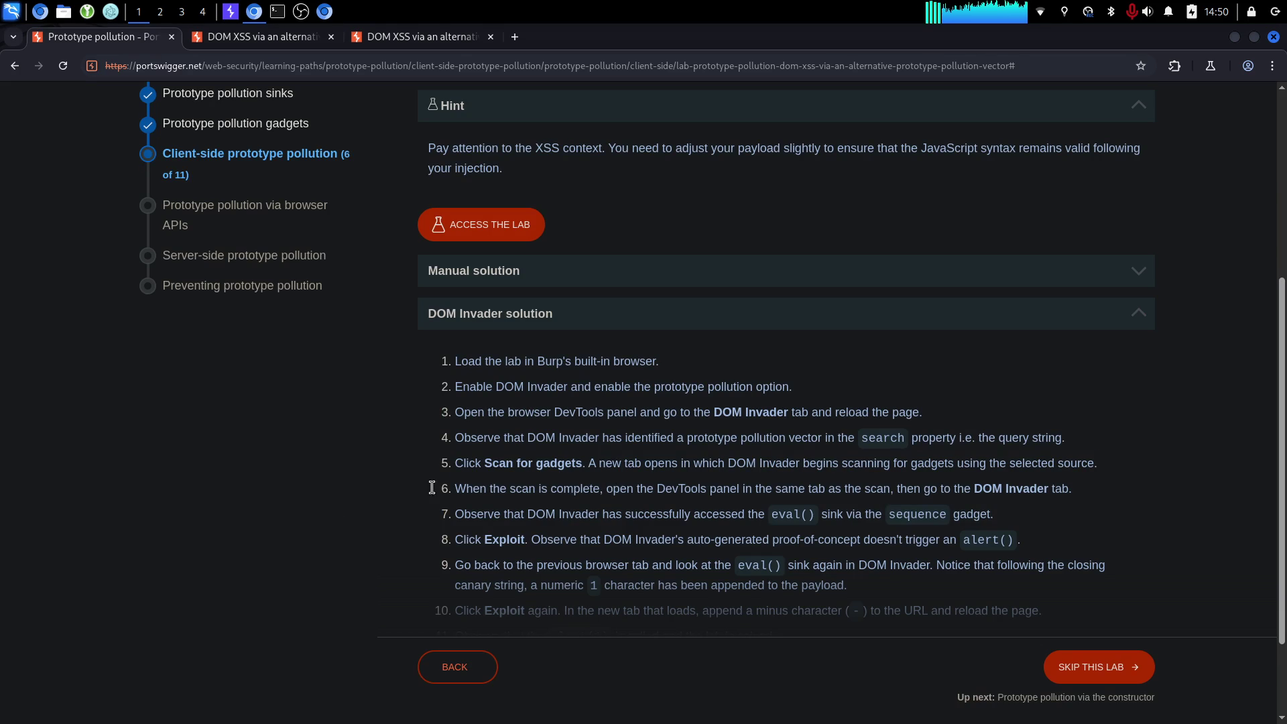
scroll(618, 425, "up", 1)
scroll(618, 420, "up", 2)
Let the gadget scan finish on the scan tab, then open DevTools and DOM Invader's sink findings.
left_click(410, 45)
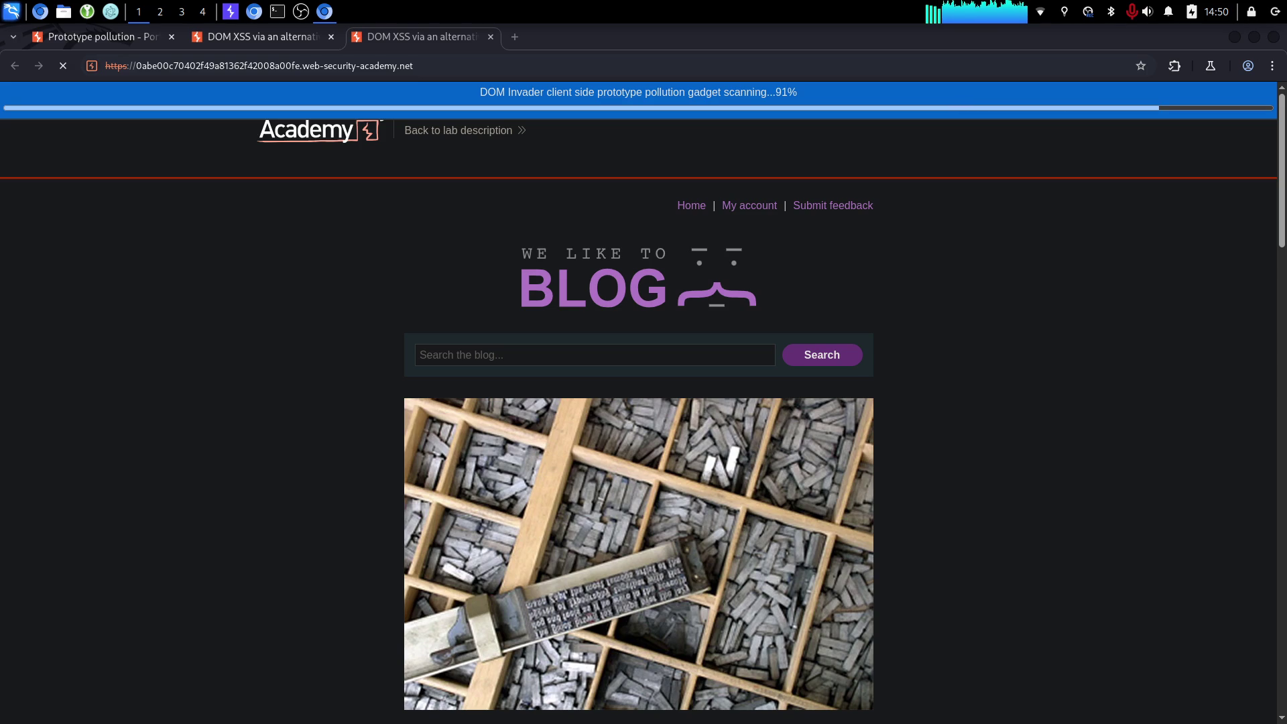
scroll(1019, 345, "down", 3)
scroll(805, 308, "up", 3)
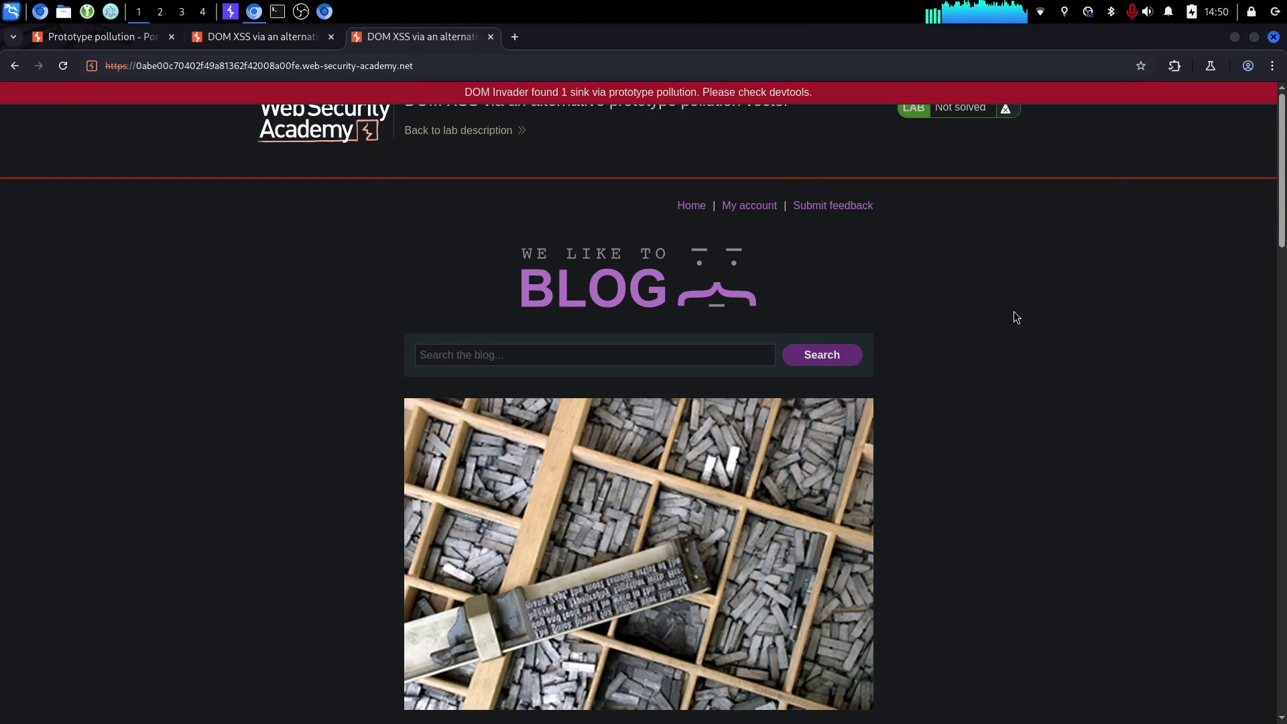
key("F12")
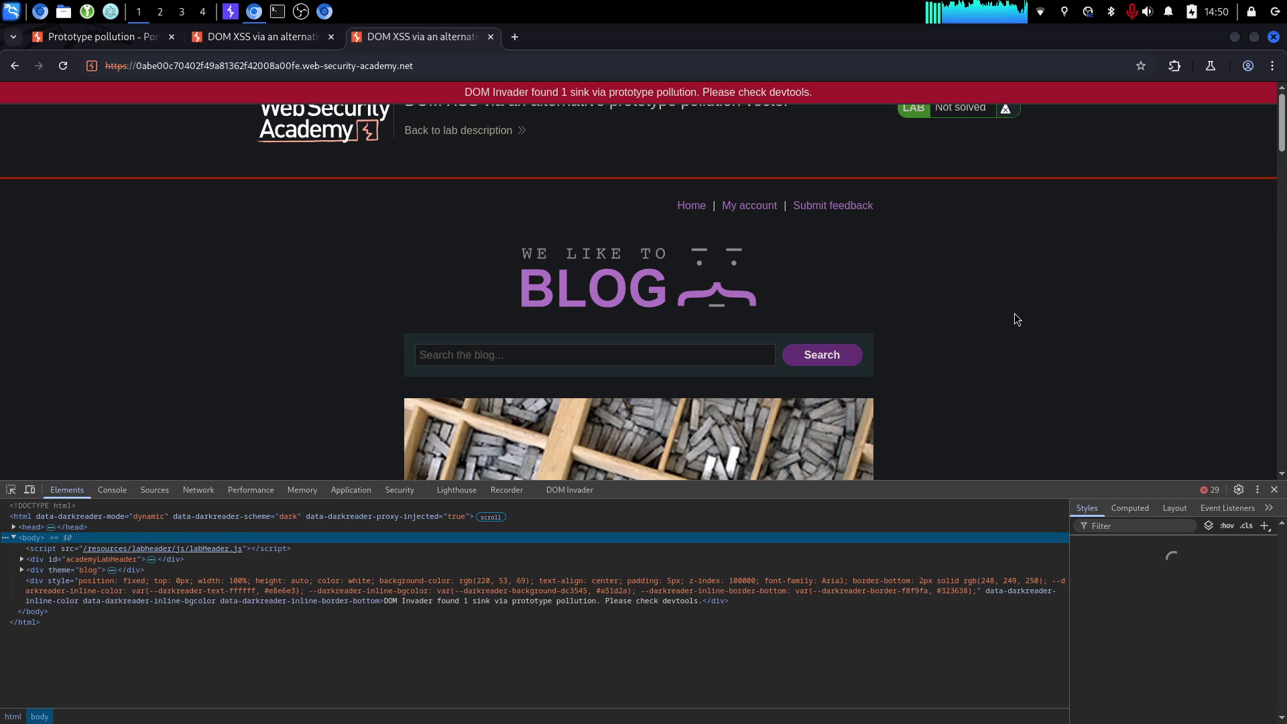
left_click(573, 493)
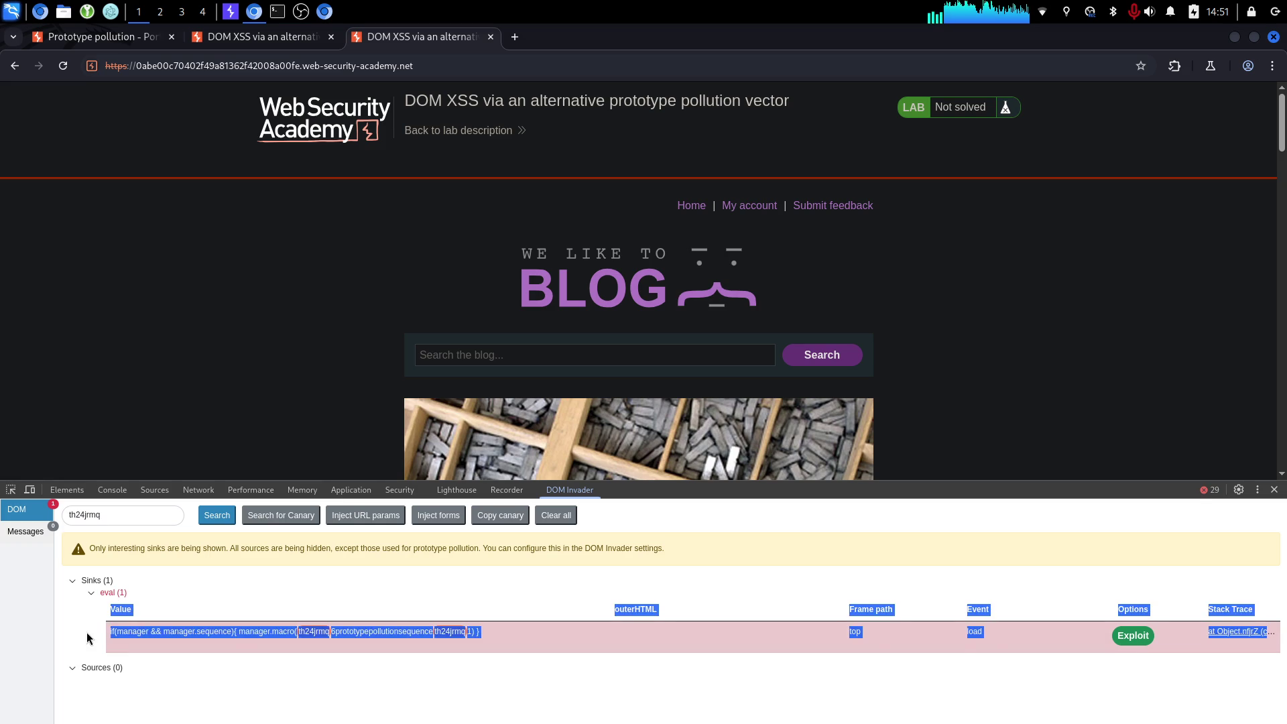
Inspect the eval sink's manager.sequence value and check the original lab tab's pollution source.
left_click_drag(112, 634, 460, 652)
left_click(484, 686)
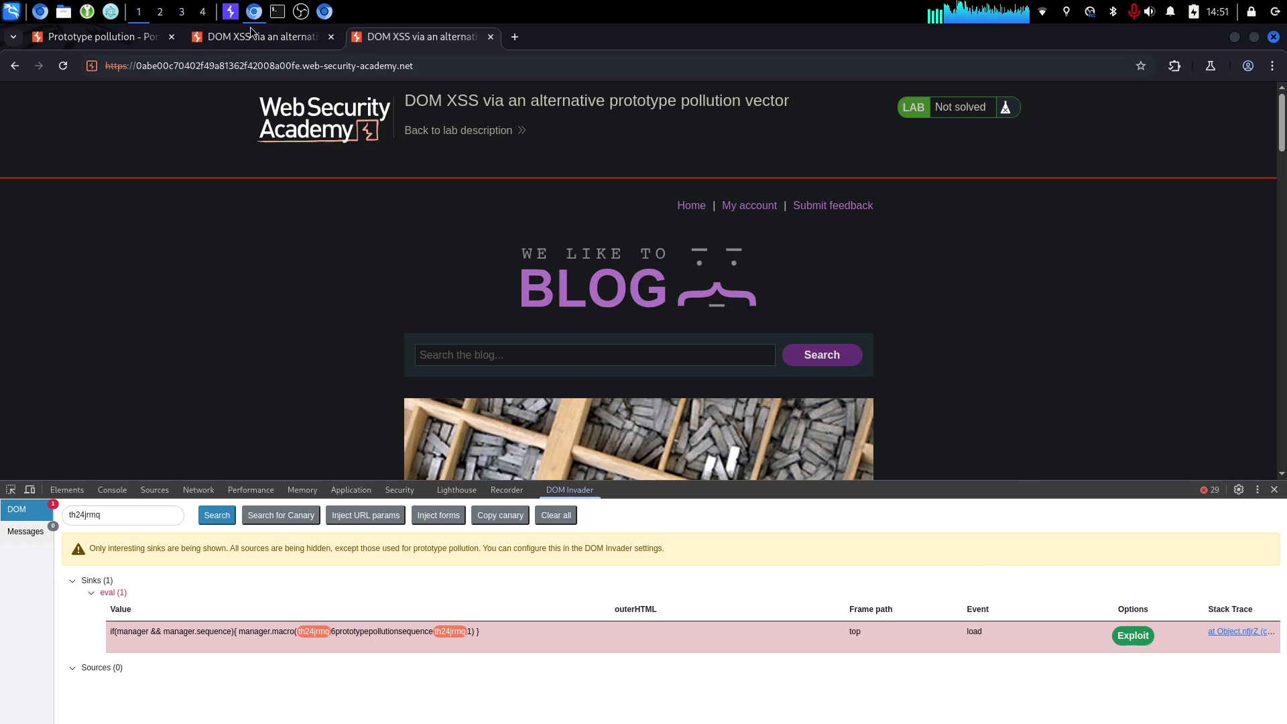
left_click(223, 39)
Reread step 7 of the lab solution, then return to the scan tab.
left_click(60, 38)
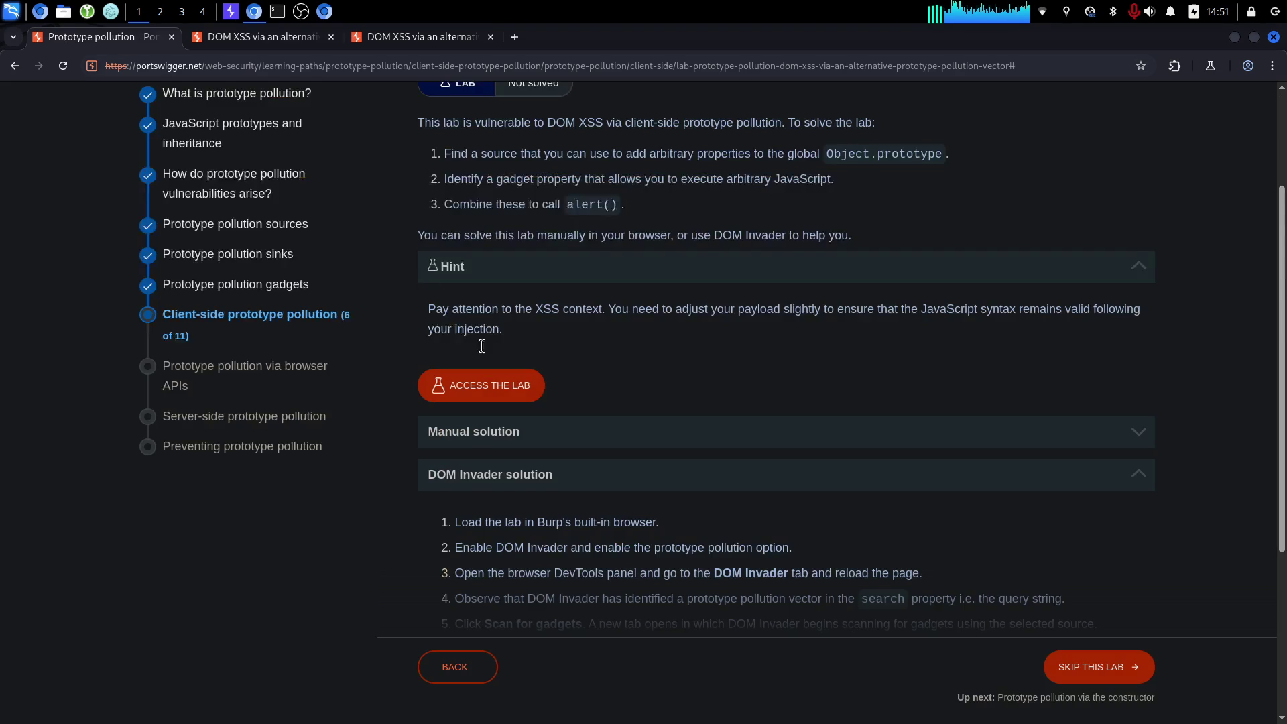
scroll(526, 424, "down", 4)
left_click_drag(461, 399, 887, 397)
left_click(798, 394)
left_click_drag(677, 399, 816, 397)
triple_click(798, 395)
left_click(929, 413)
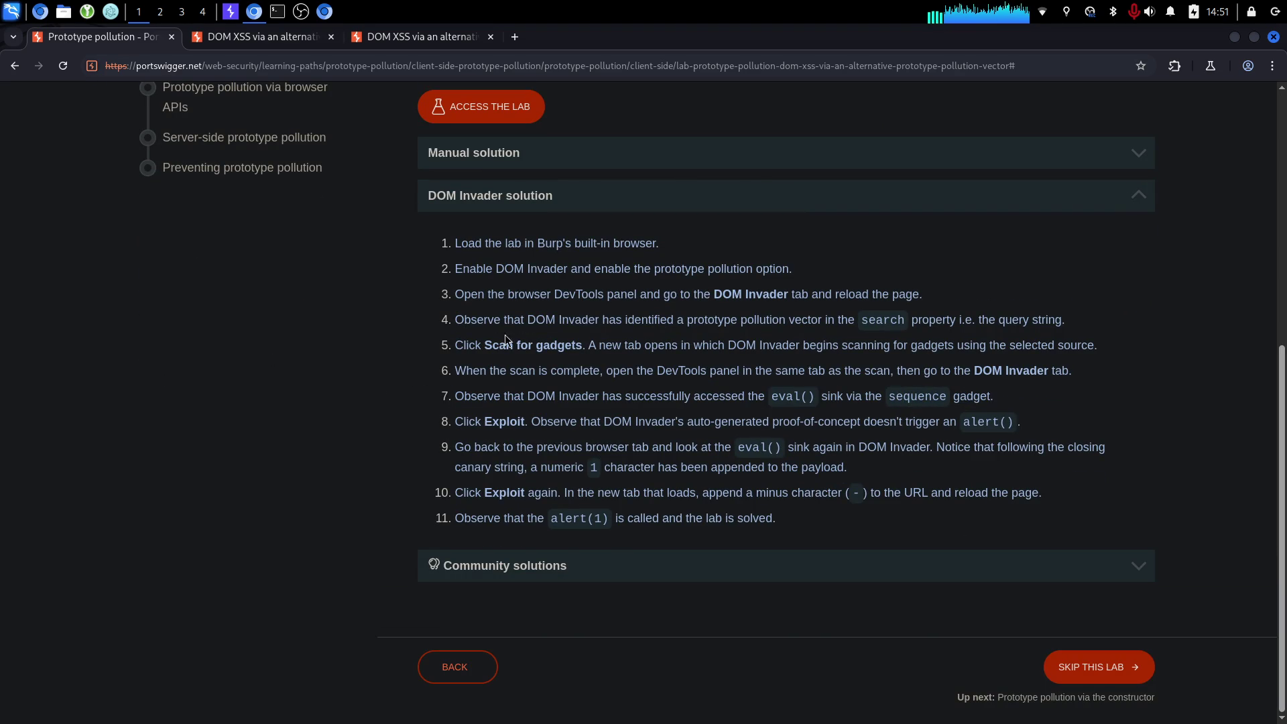
left_click(384, 43)
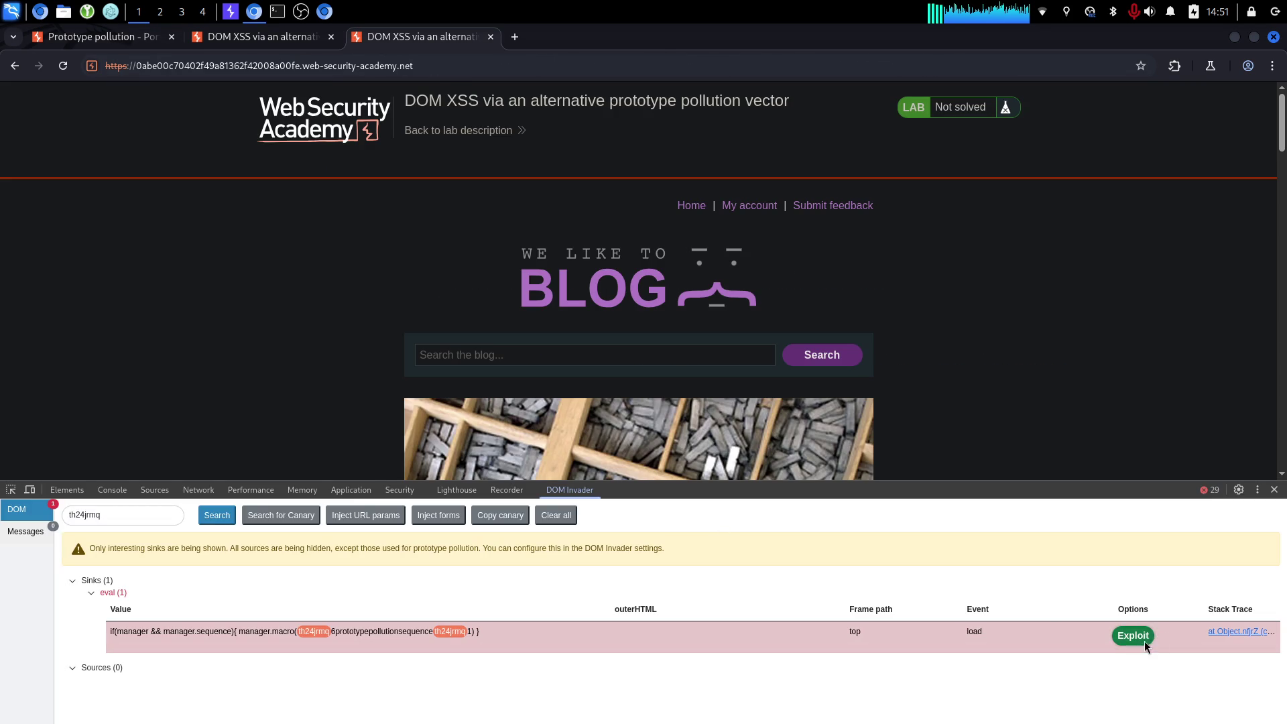
Launch DOM Invader's auto-generated exploit, inspect its ?__proto__.sequence=alert(1) URL, and close that tab.
left_click(1141, 634)
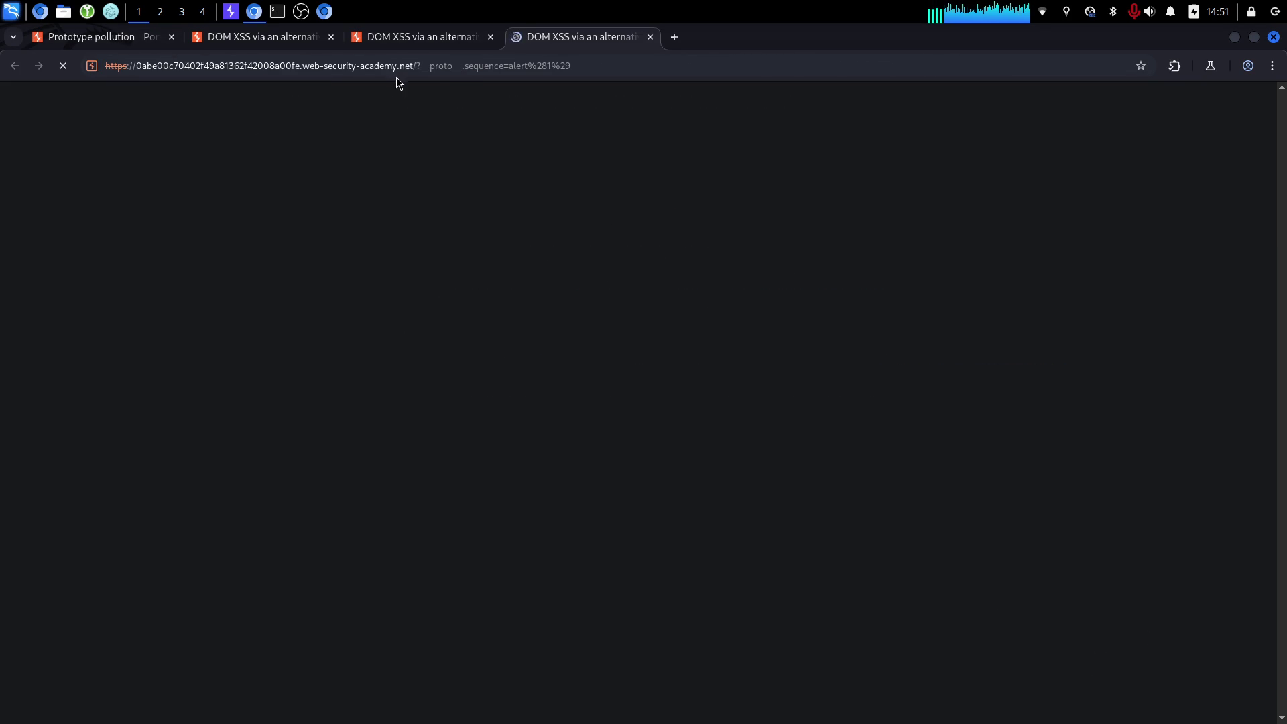
left_click_drag(421, 65, 574, 78)
key("End")
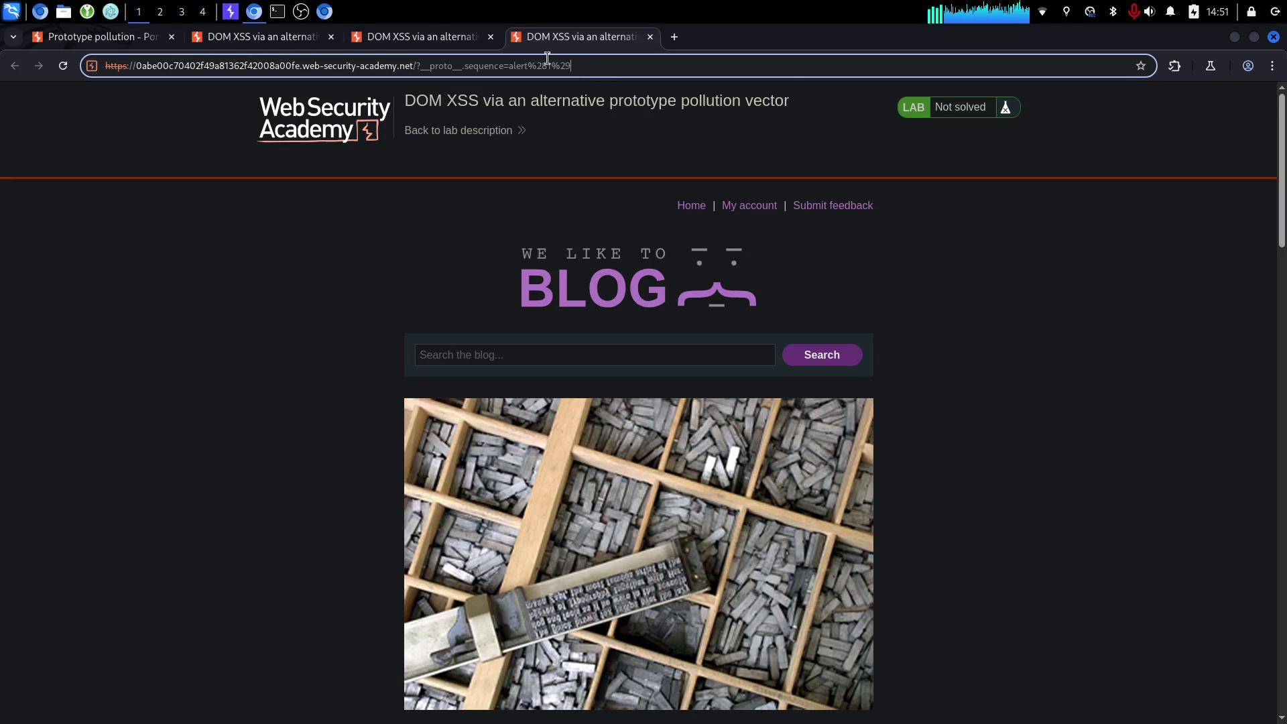
scroll(260, 381, "down", 10)
scroll(259, 381, "up", 10)
left_click(649, 41)
On the lab description, note the minus-character instruction and expand the Manual solution section.
left_click(89, 42)
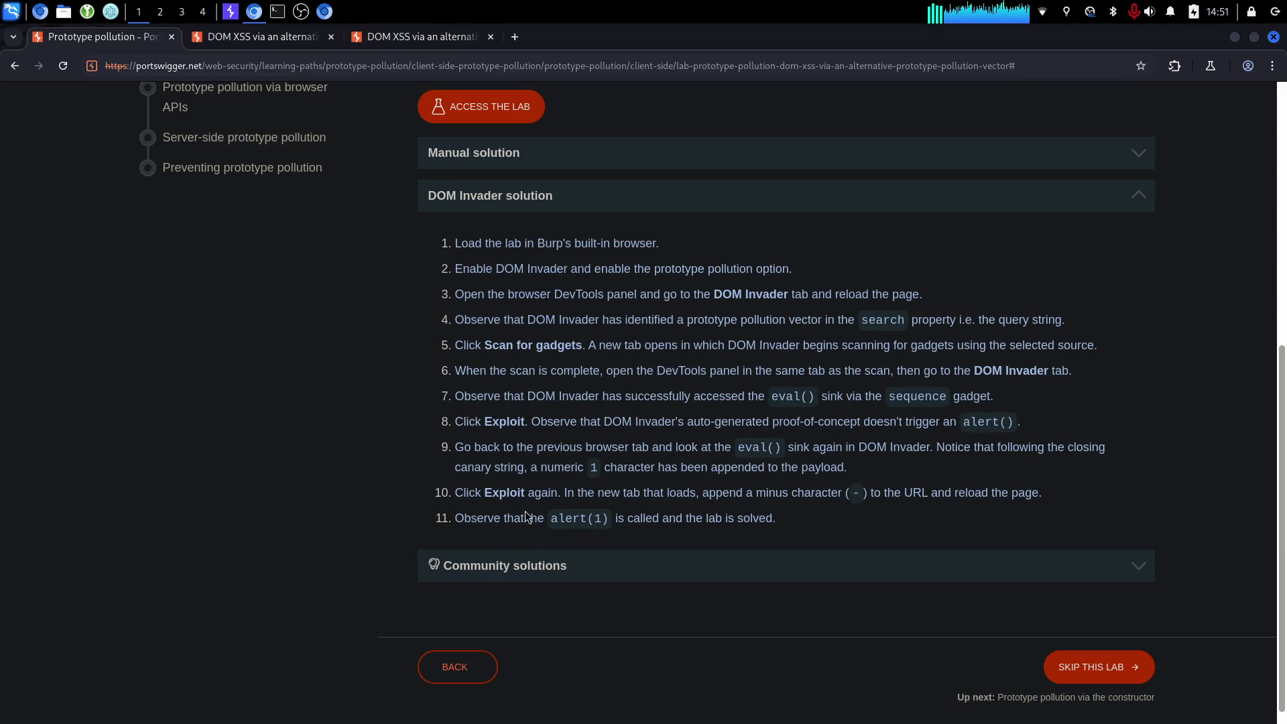
left_click_drag(697, 493, 889, 497)
left_click(889, 496)
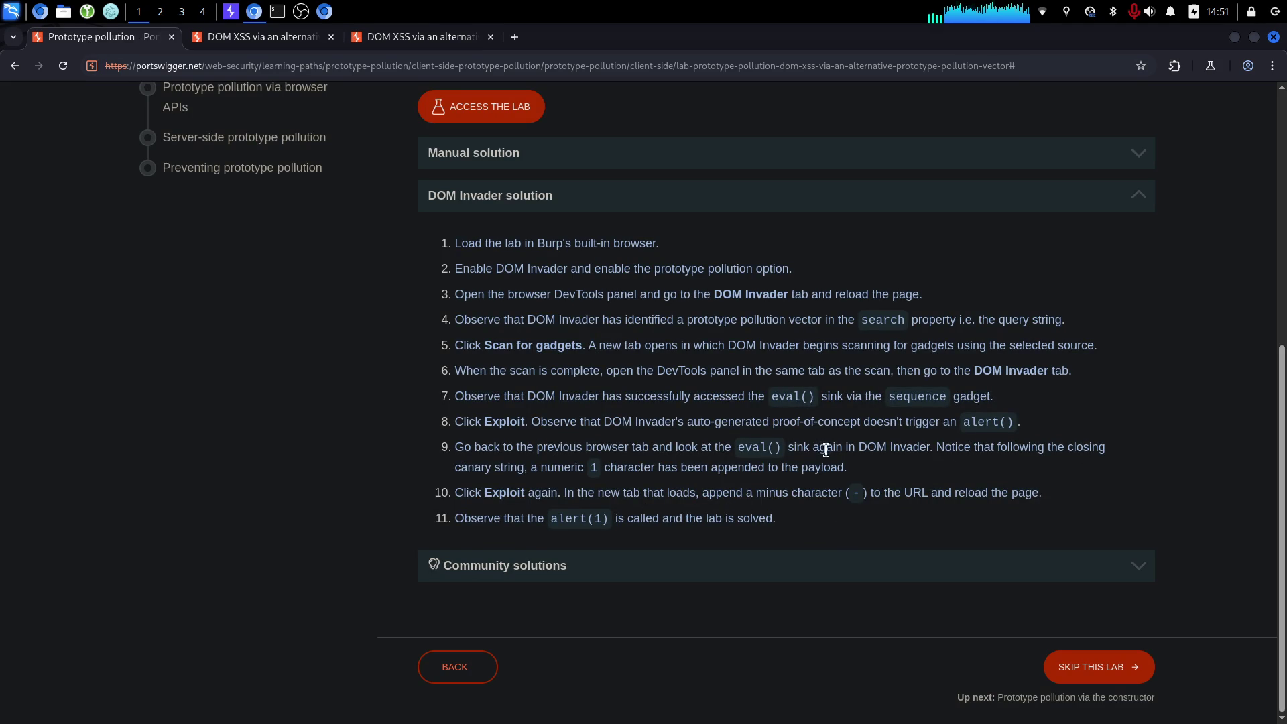
scroll(823, 449, "up", 5)
left_click(659, 480)
scroll(659, 480, "down", 7)
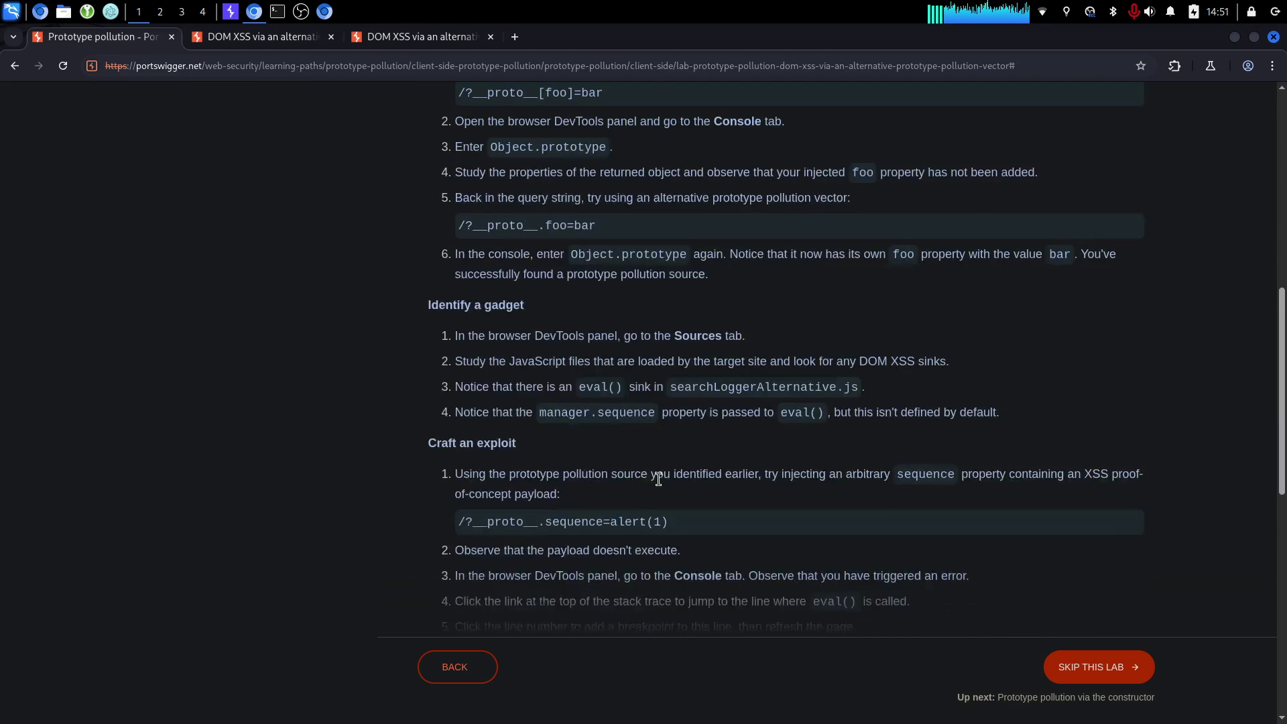
scroll(659, 480, "up", 2)
Read manual solution steps 2 through 6 up to Identify a gadget.
left_click_drag(647, 281, 638, 333)
left_click(615, 347)
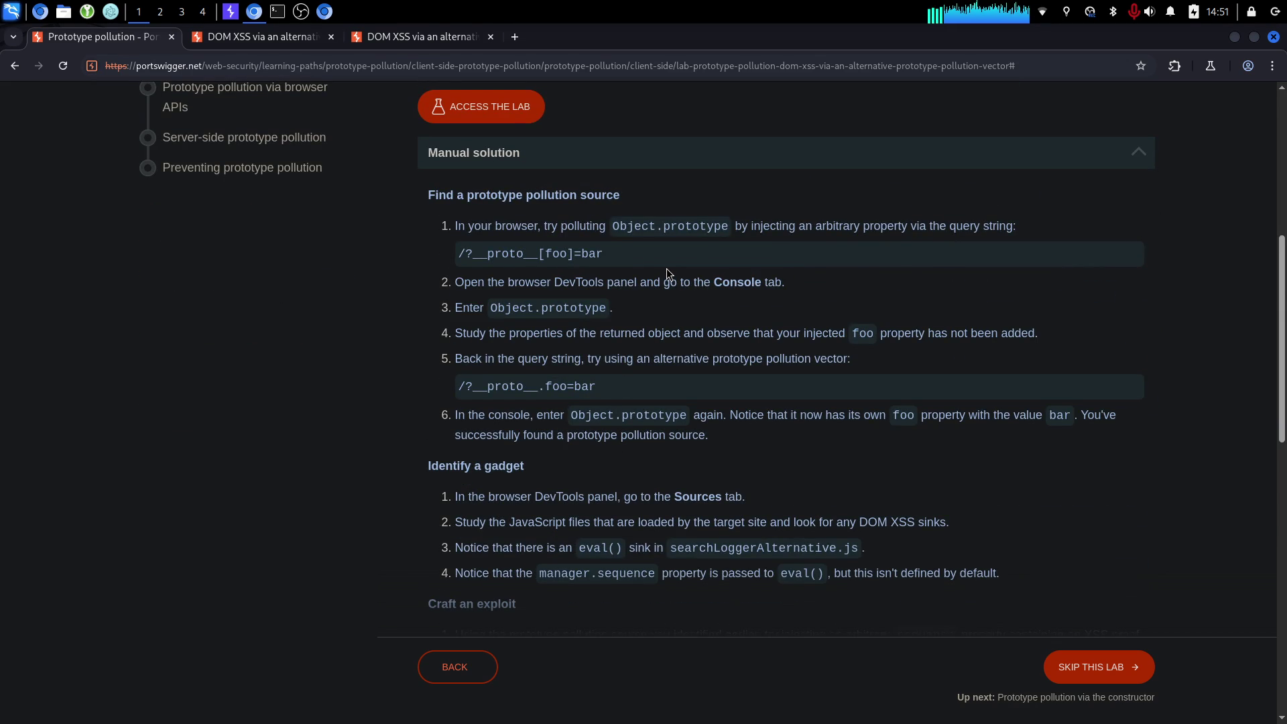
scroll(667, 267, "down", 1)
left_click(687, 340, "shift")
left_click(686, 342)
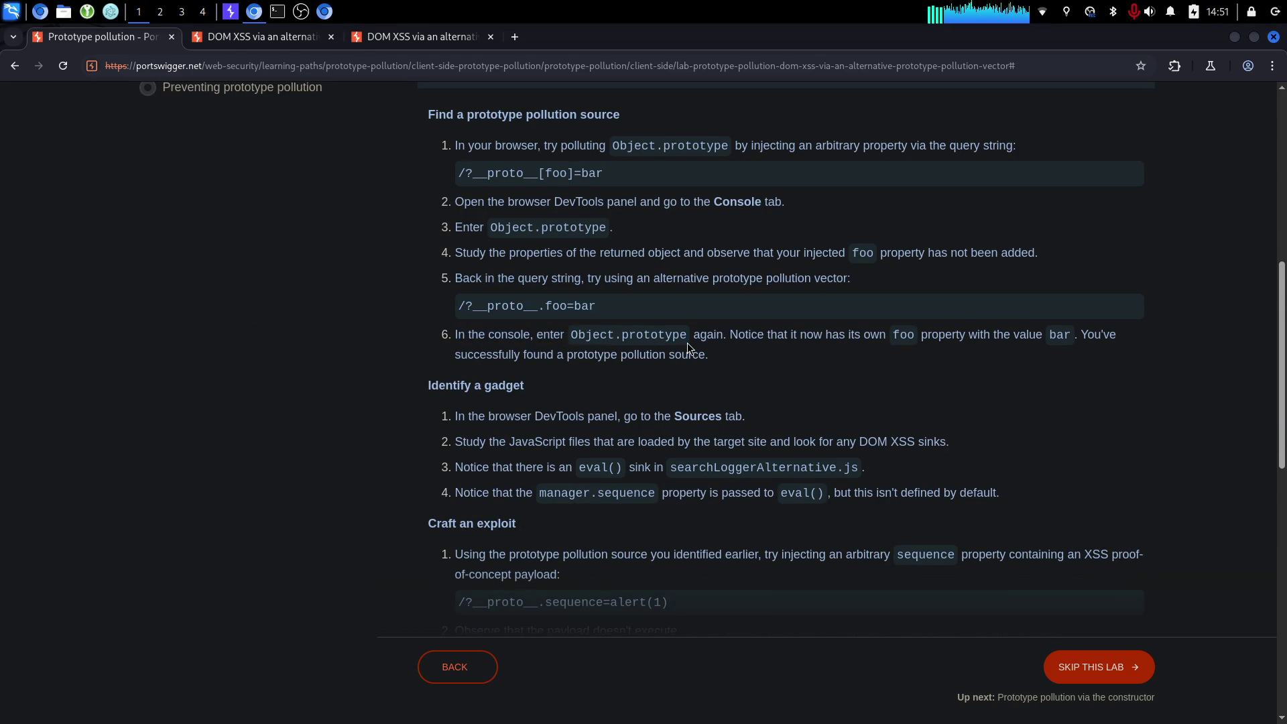
left_click_drag(665, 376, 453, 249)
left_click_drag(709, 239, 690, 379)
left_click(690, 382)
Read the Craft an exploit steps, including the trailing minus that makes the payload alert(1)-.
scroll(649, 400, "down", 1)
scroll(638, 386, "down", 1)
scroll(640, 375, "down", 2)
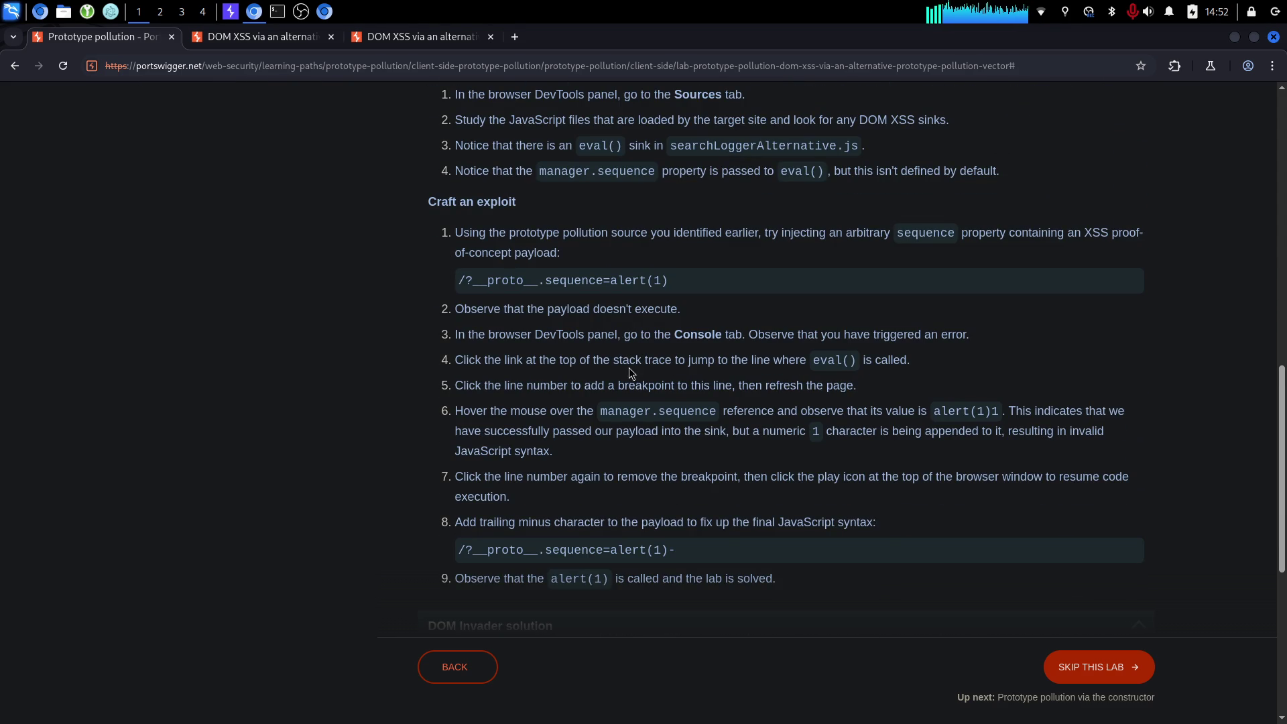
scroll(710, 431, "down", 1)
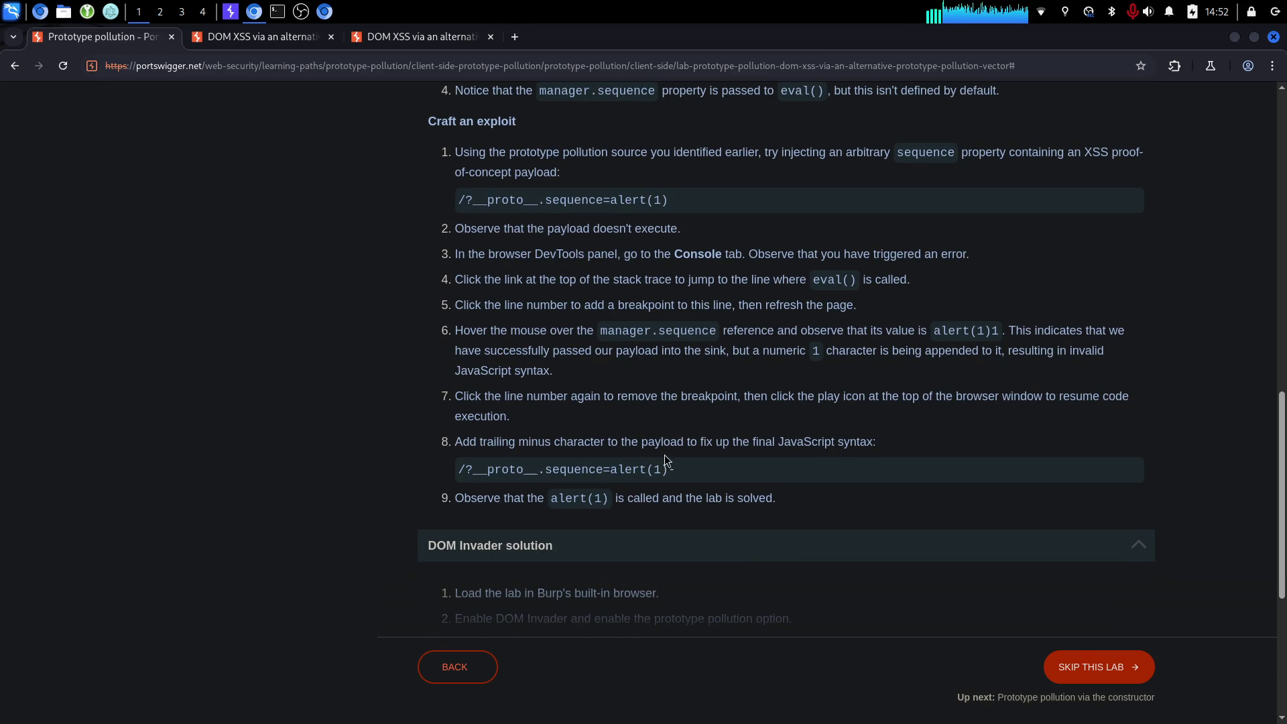
left_click_drag(642, 446, 909, 436)
left_click(898, 429)
mouse_move(860, 400)
left_mouse_down()
mouse_move(830, 380)
mouse_move(838, 335)
mouse_move(822, 426)
left_mouse_up()
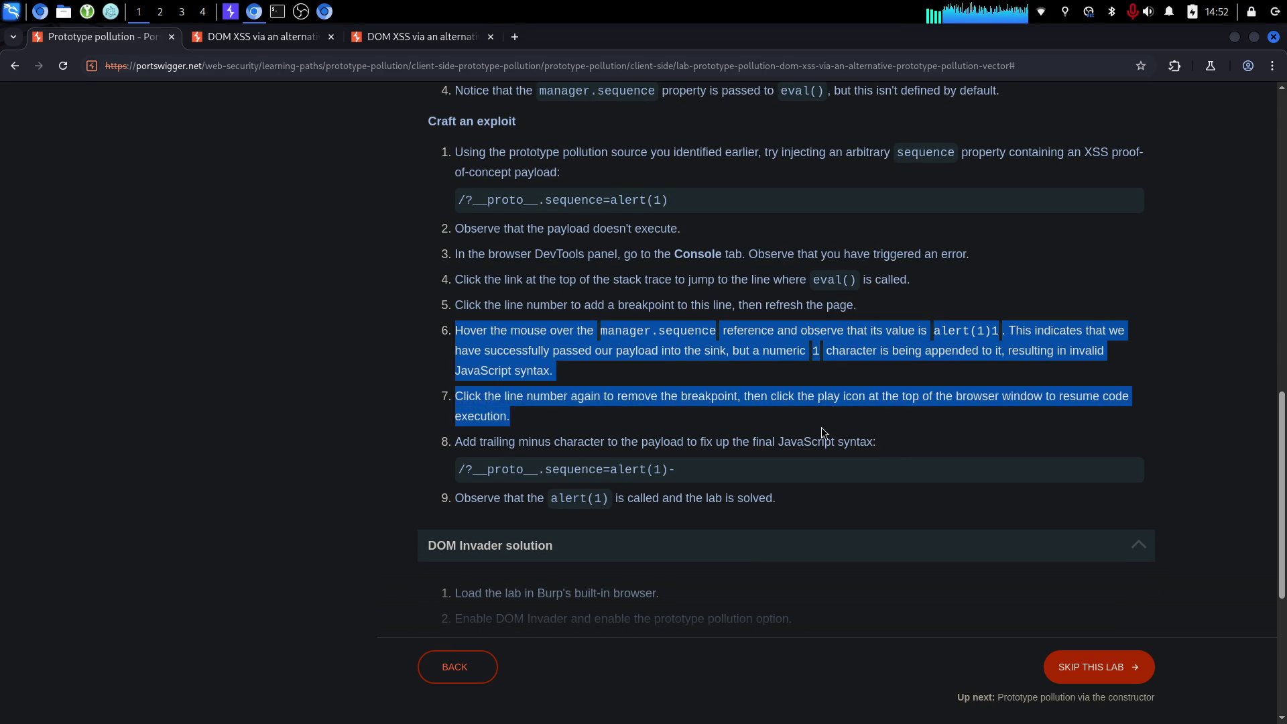
left_click(803, 360)
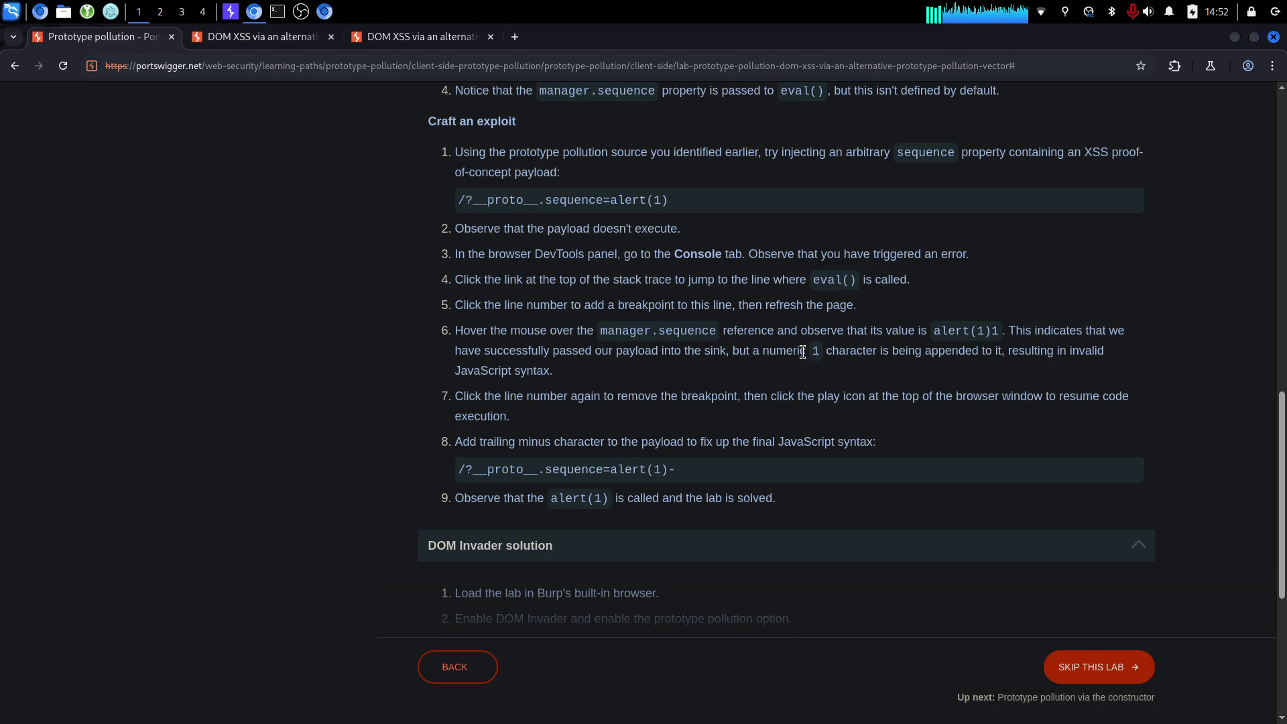
scroll(880, 359, "down", 5)
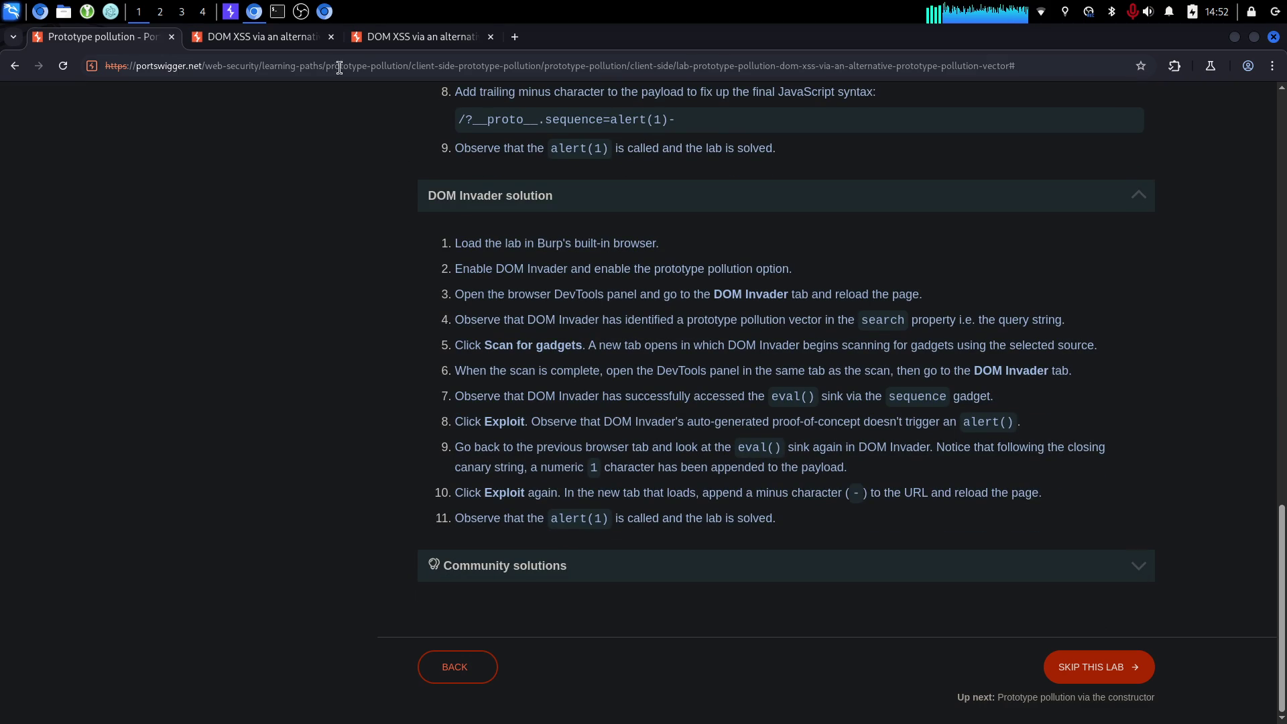
Check the exploit link's options on the DOM Invader scan tab and glance at the lab description.
left_click(414, 39)
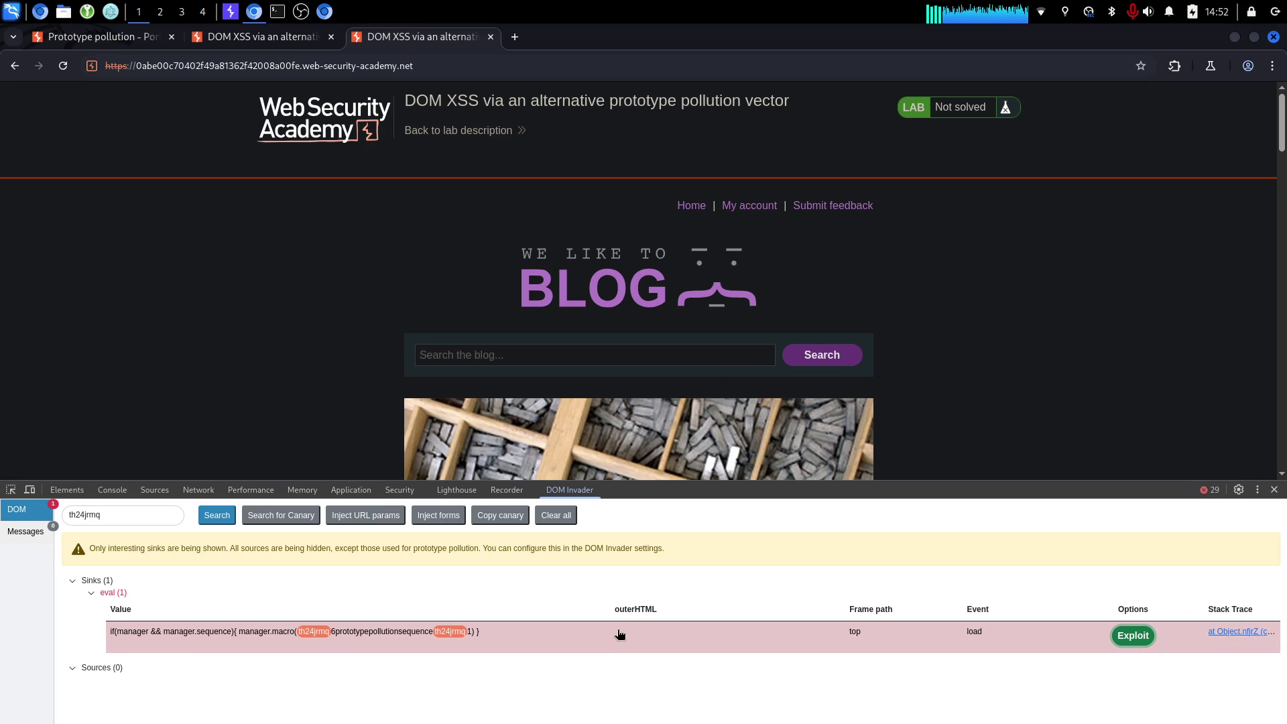
right_click(1141, 631)
left_click(1173, 536)
left_click(106, 38)
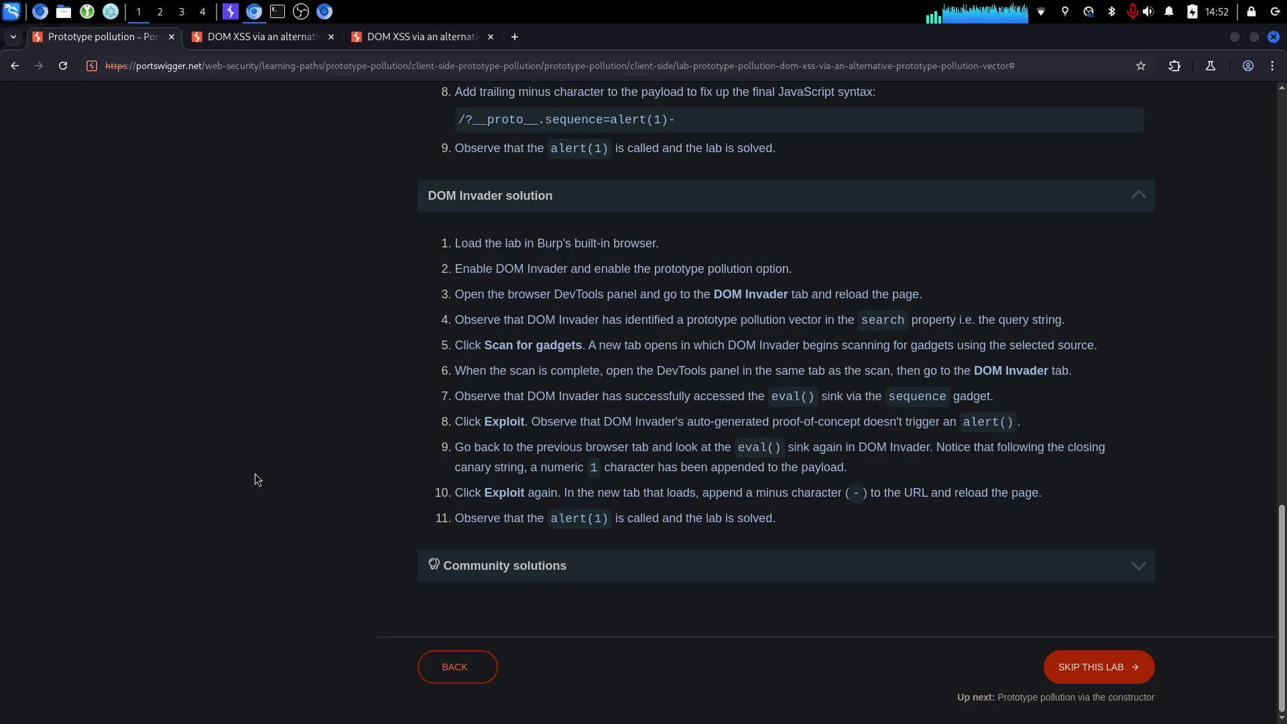
left_click(396, 39)
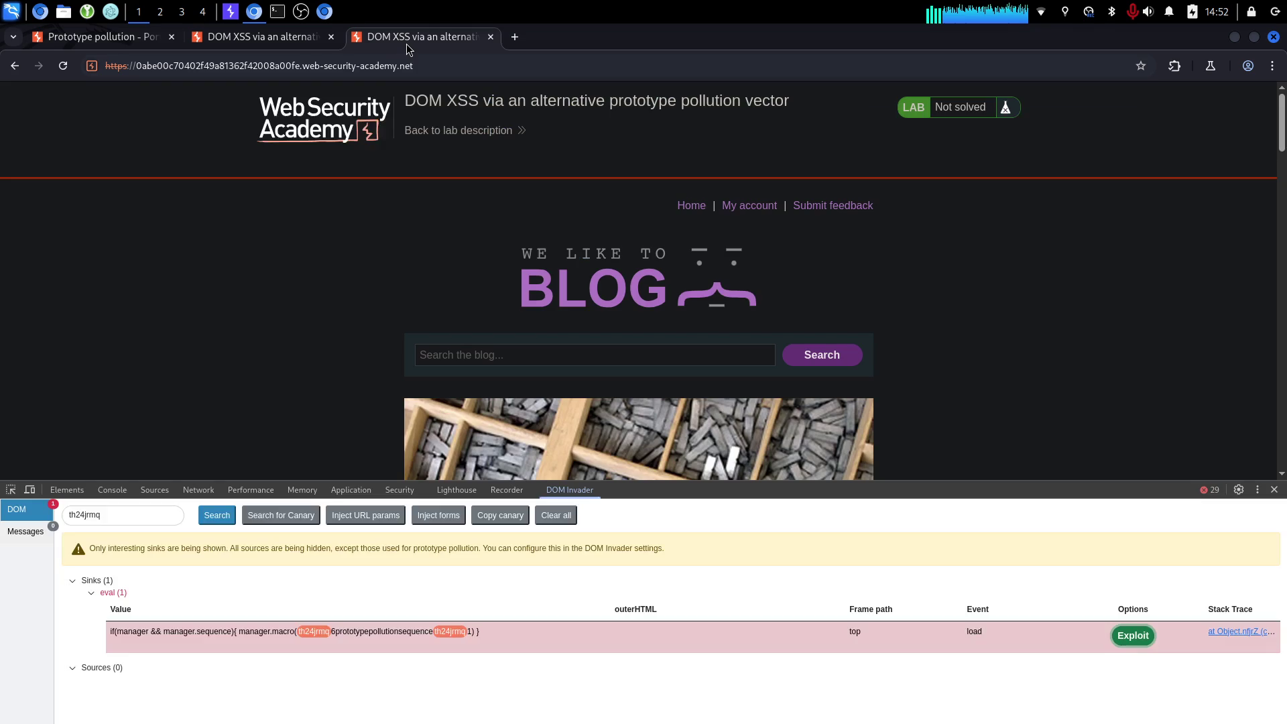
Open the auto-generated exploit with '-' appended (alert(1)-) and dismiss the resulting alert showing 1.
left_click(1133, 636)
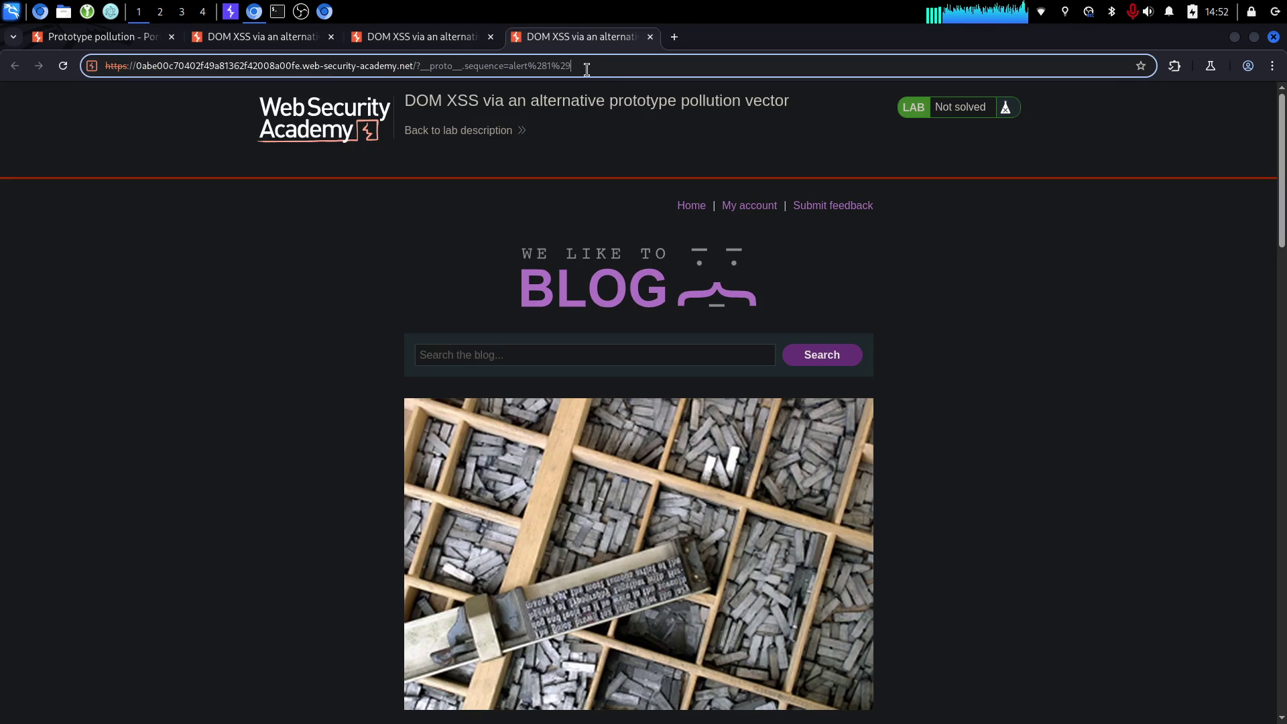
type("-")
key("Return")
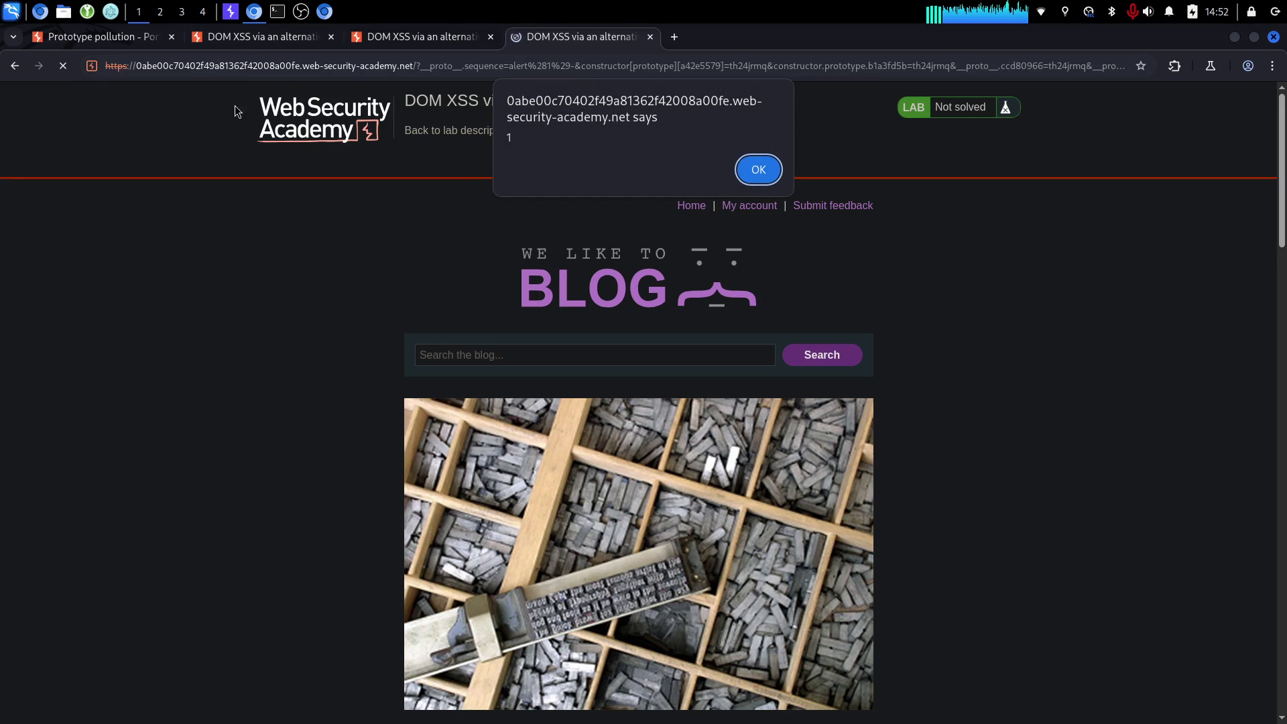
double_click(509, 135)
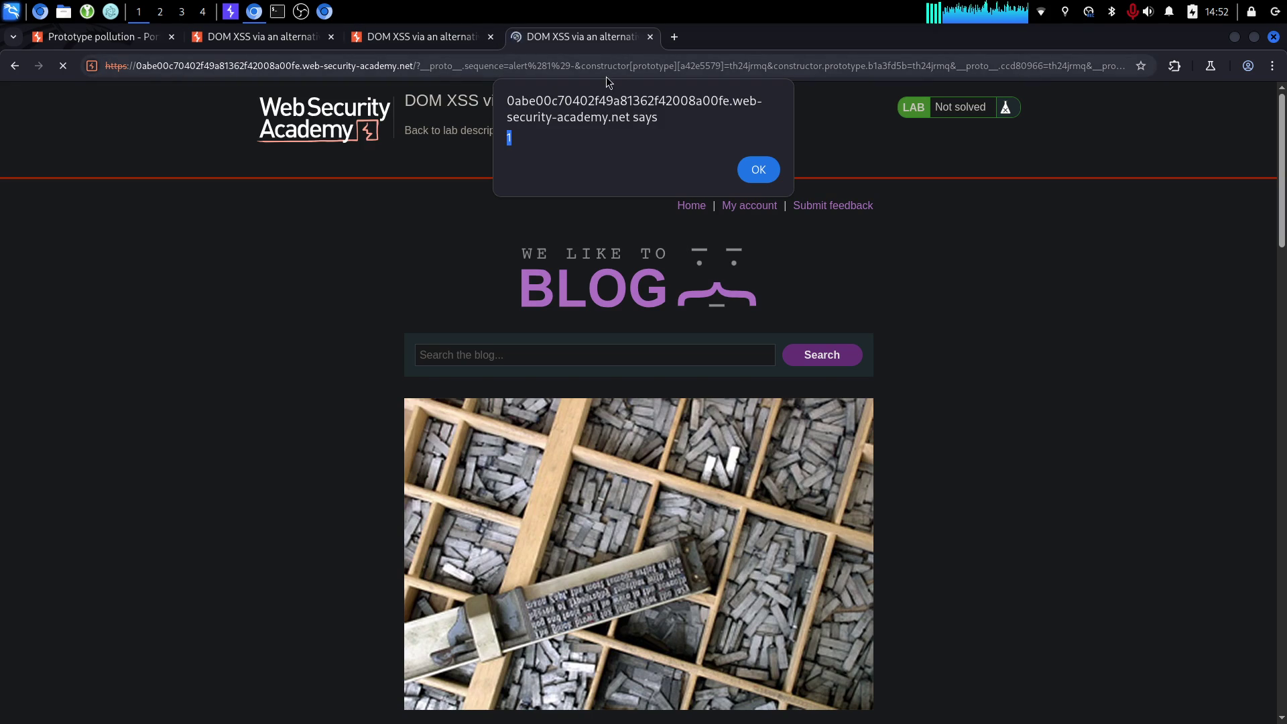
left_click(548, 129)
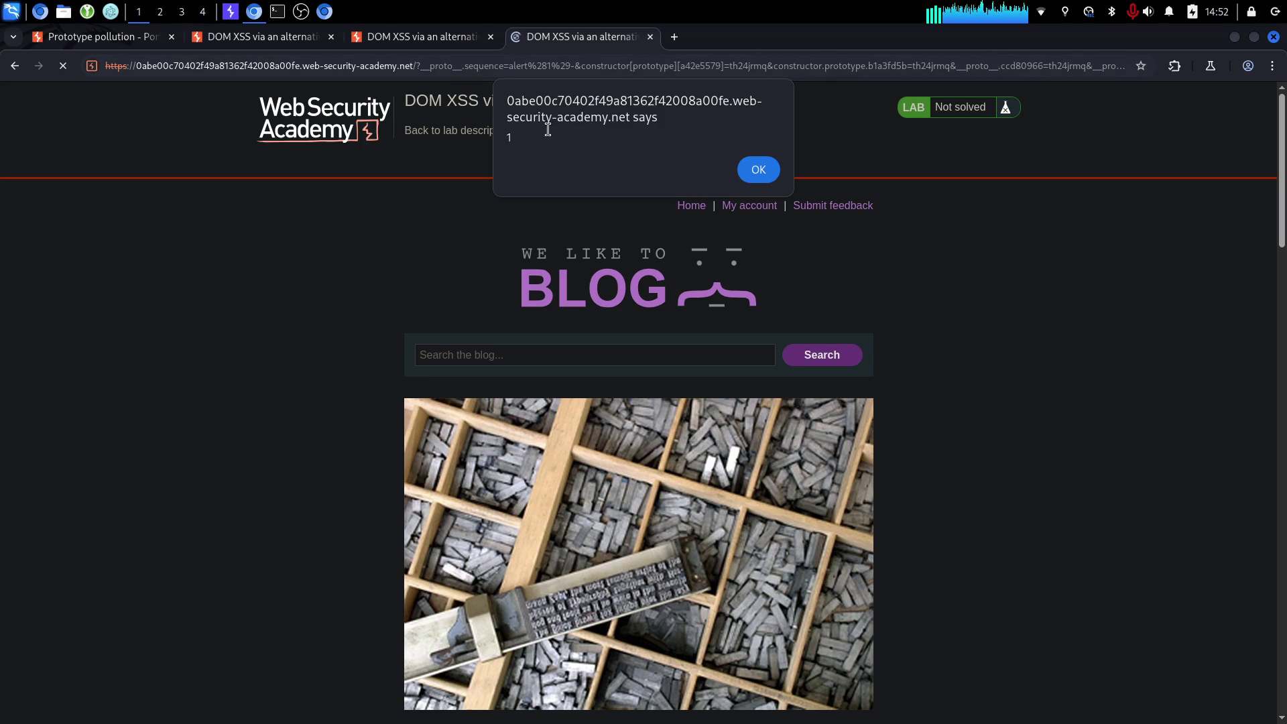
left_click(752, 164)
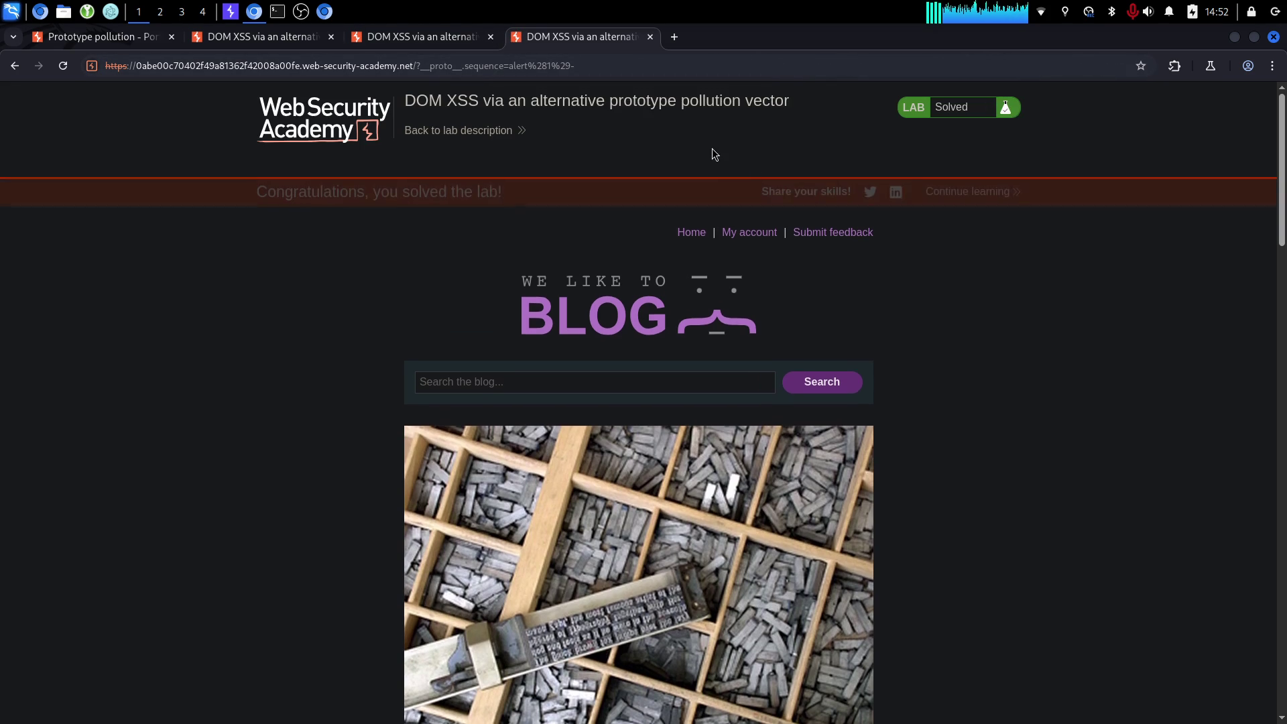
Close the extra lab tabs and DevTools, reload the solved lab description, and continue onward.
left_click_drag(294, 195, 524, 204)
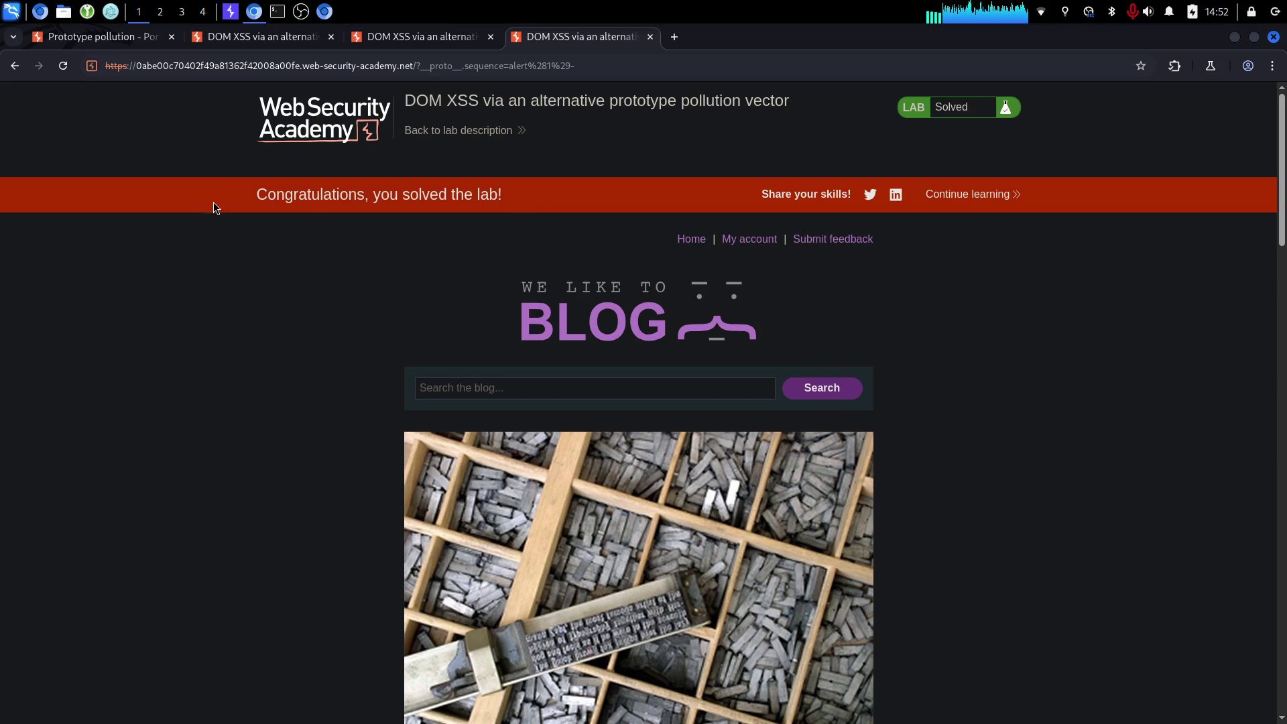
left_click(650, 37)
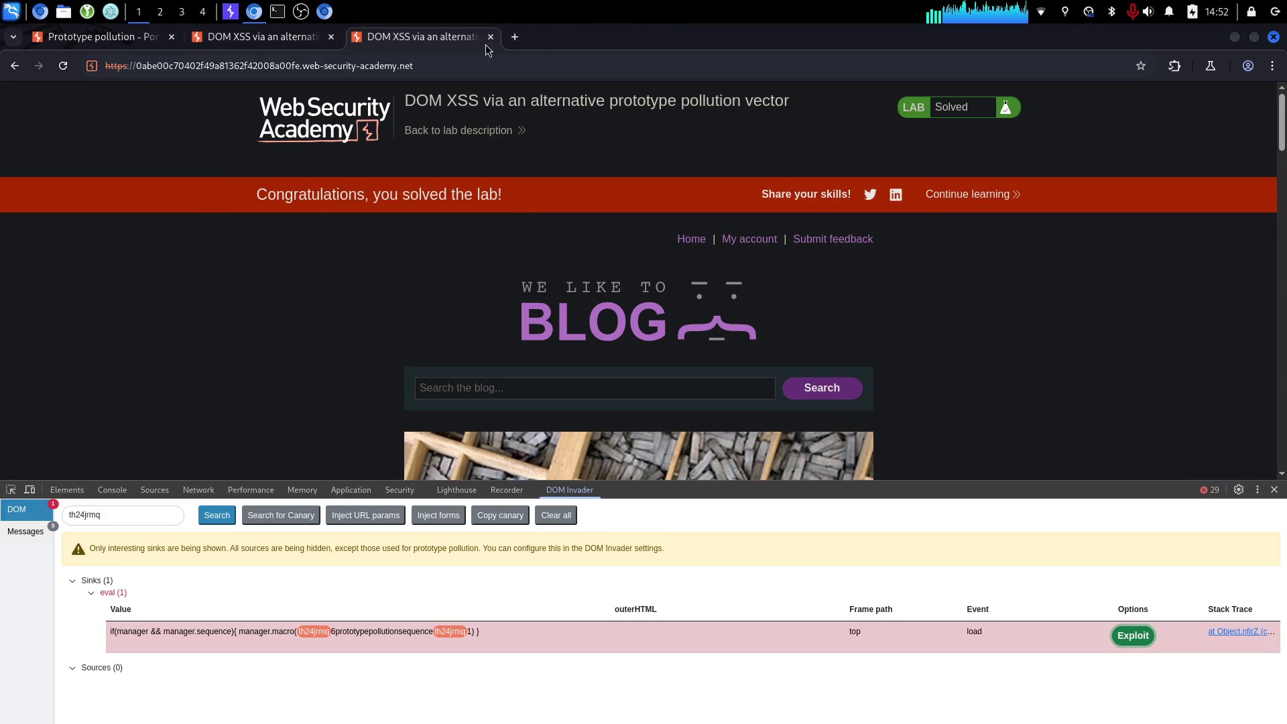
left_click(490, 37)
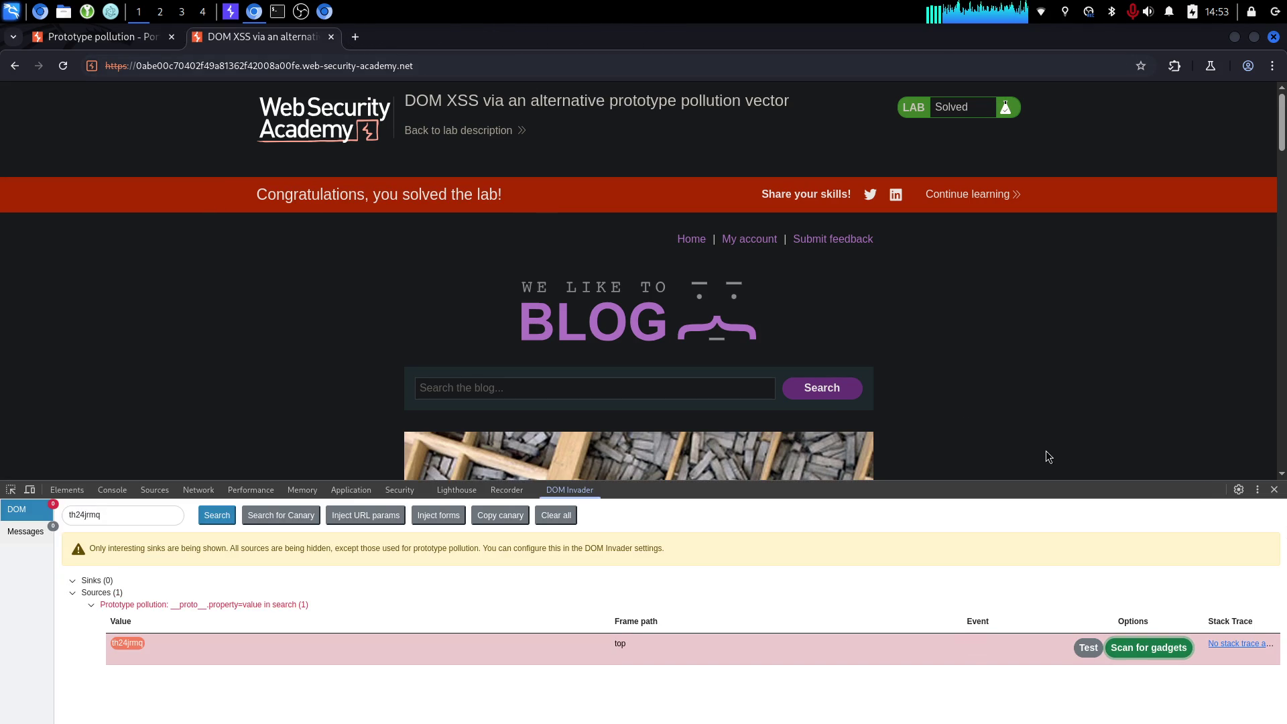
left_click(1274, 490)
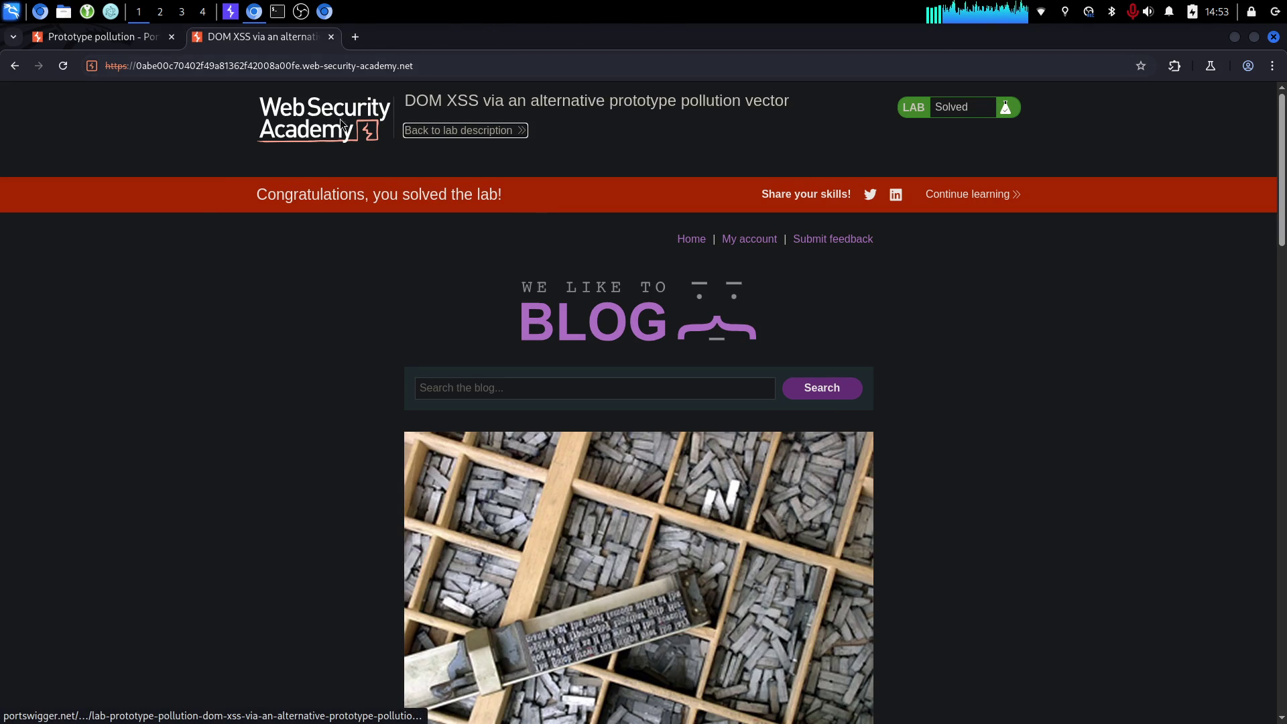
left_click(331, 37)
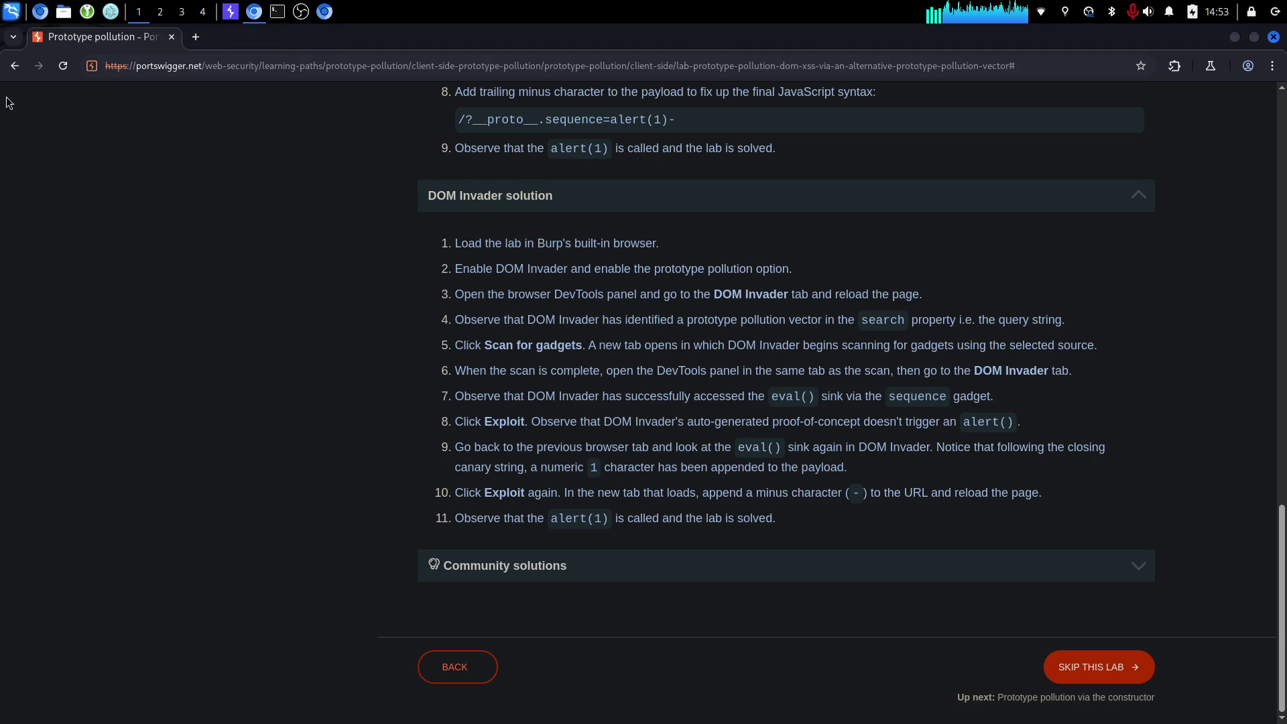
left_click(60, 68)
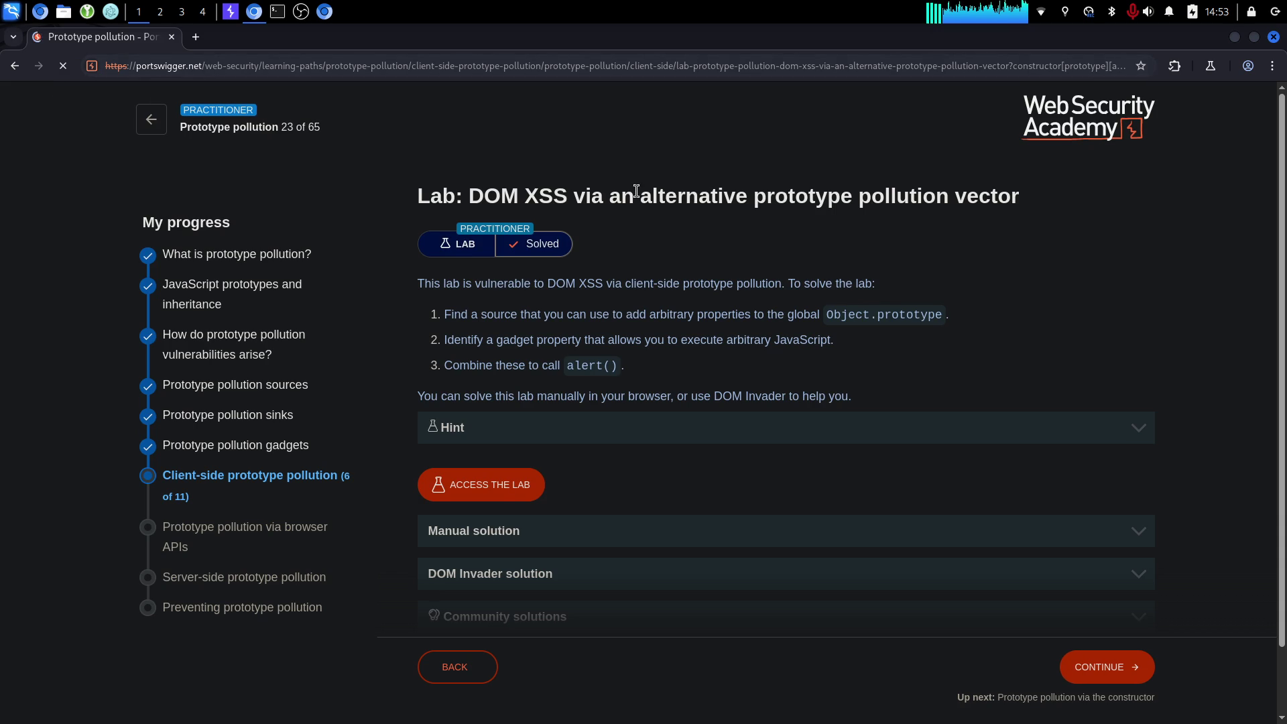
scroll(623, 265, "down", 2)
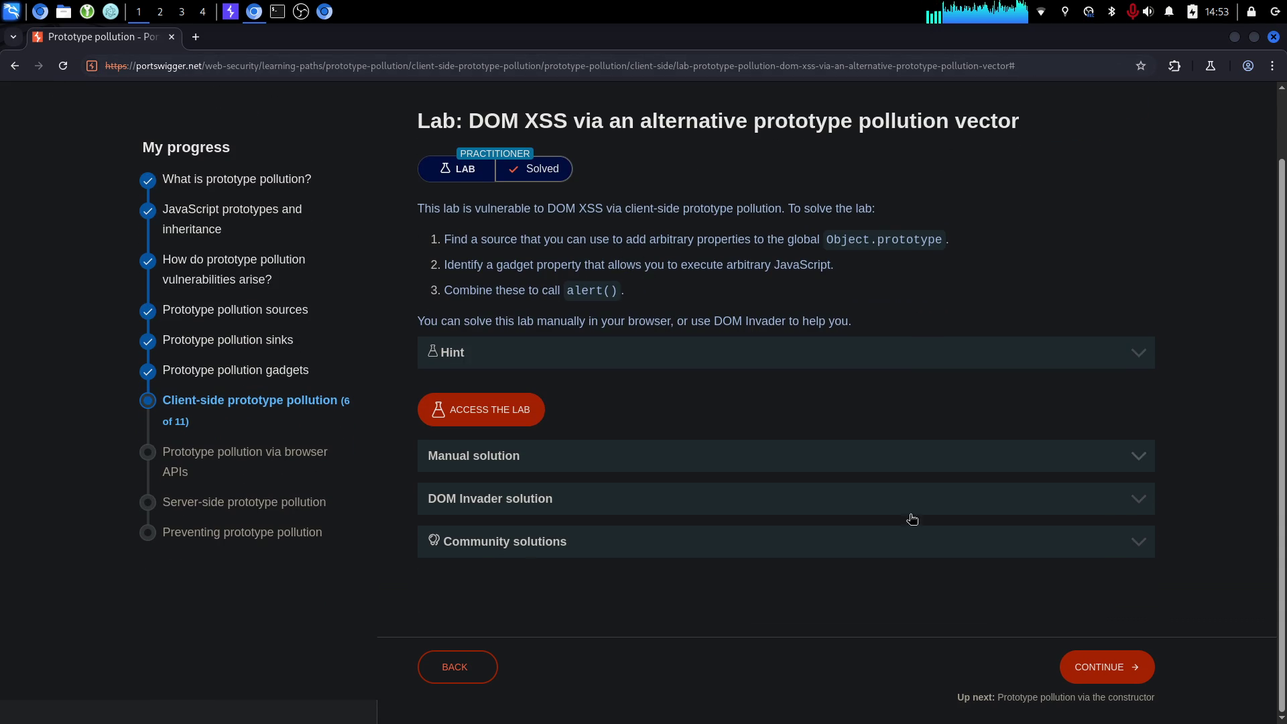
left_click(1090, 668)
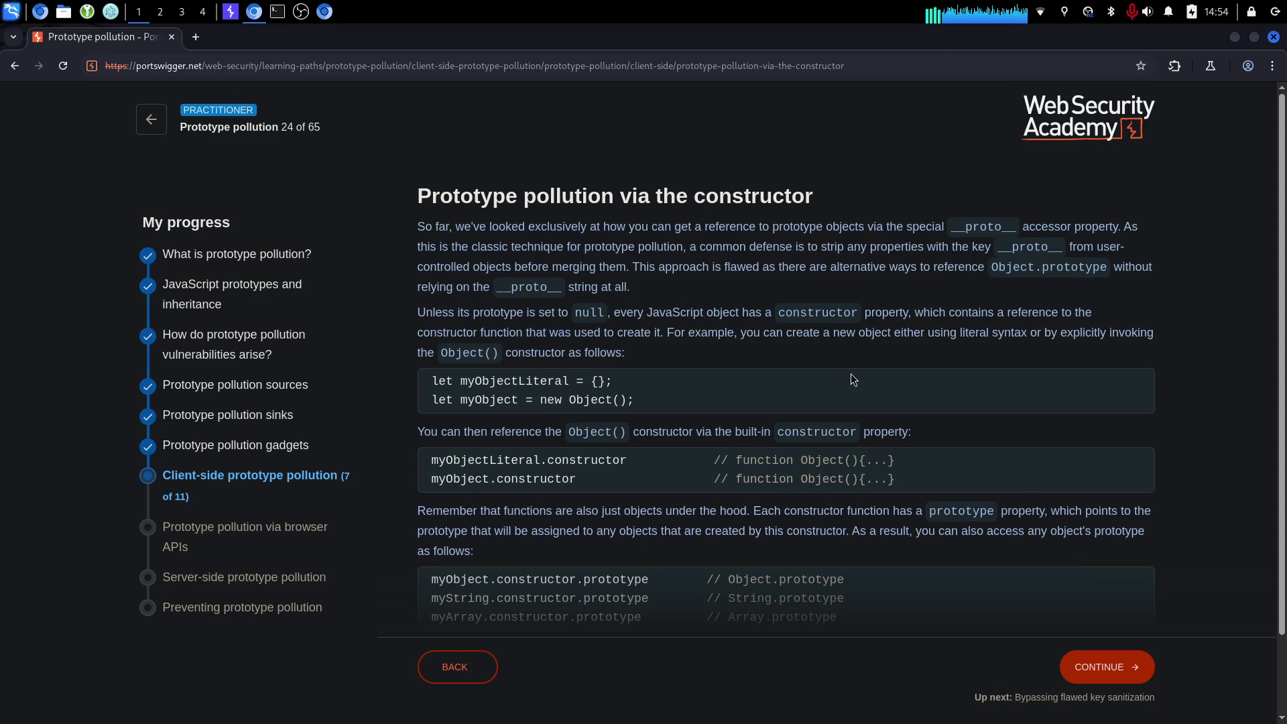
Read the constructor code examples comparing myObject.constructor.prototype with myObject.__proto__, then continue.
scroll(918, 473, "down", 2)
triple_click(644, 400)
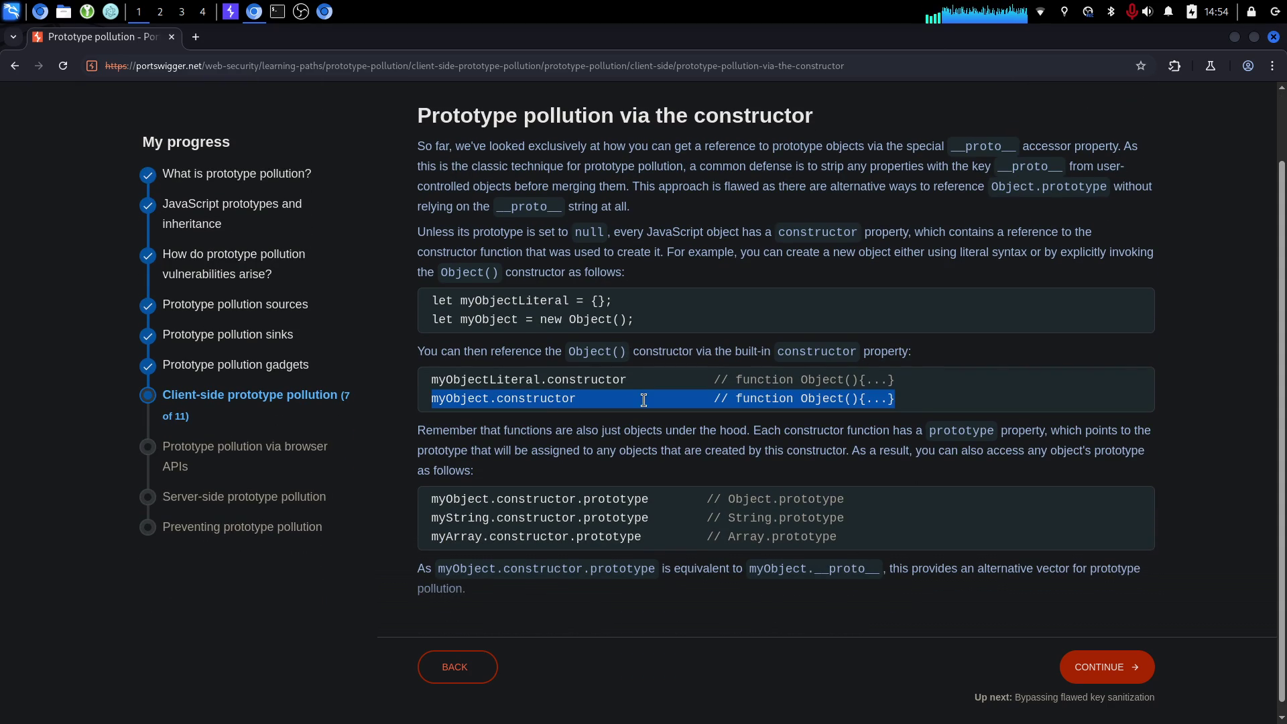
left_click_drag(461, 499, 663, 557)
triple_click(622, 542)
left_click(392, 591)
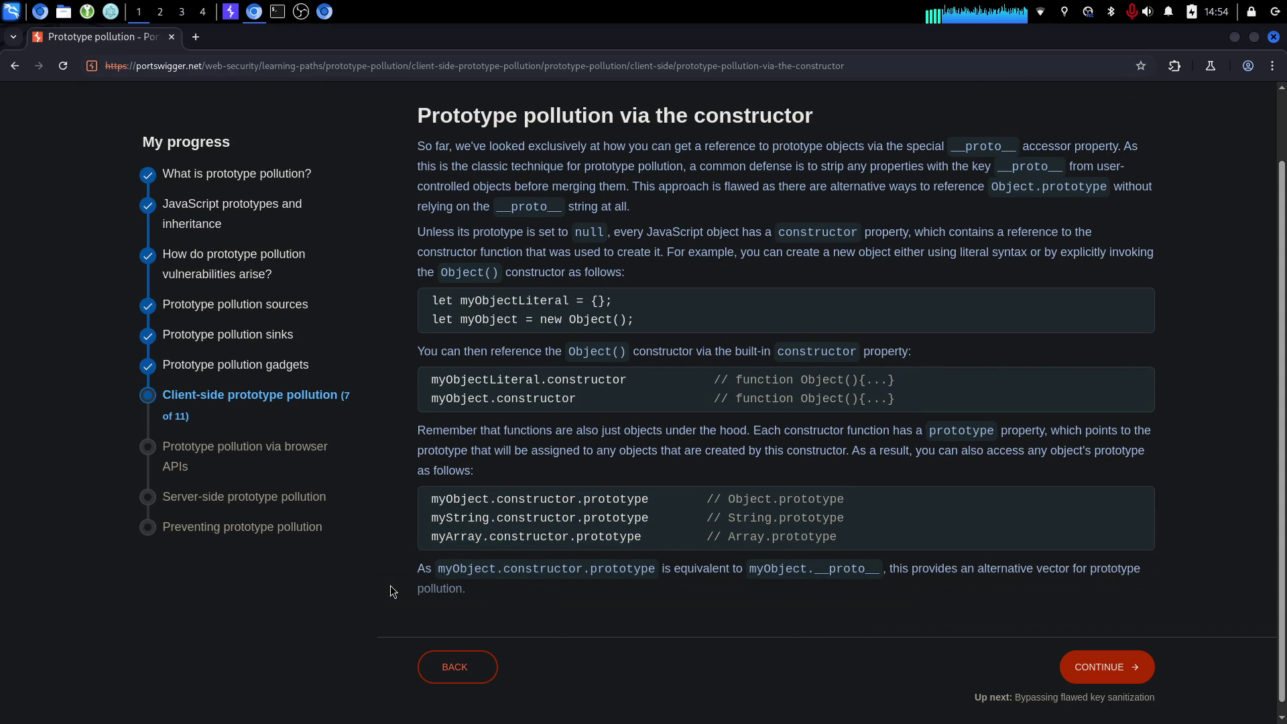
triple_click(547, 568)
left_click(547, 569)
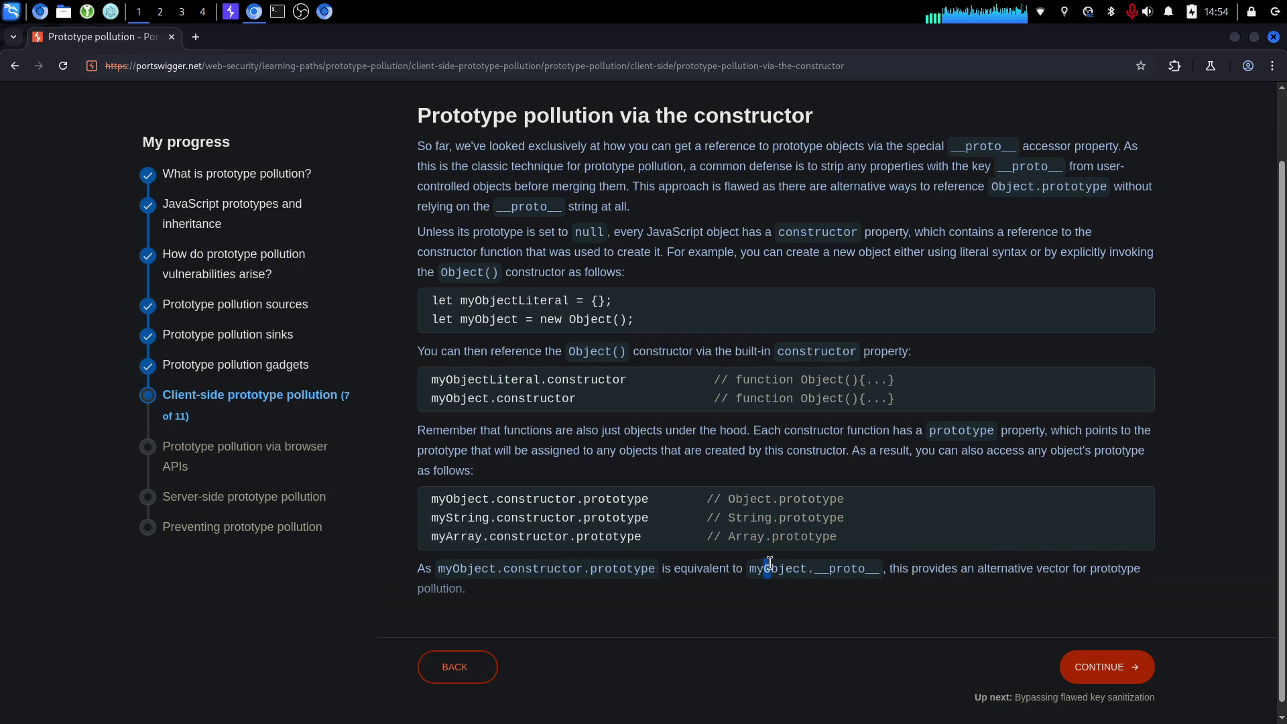
left_click_drag(764, 569, 841, 568)
left_click_drag(461, 568, 655, 569)
left_click(655, 568)
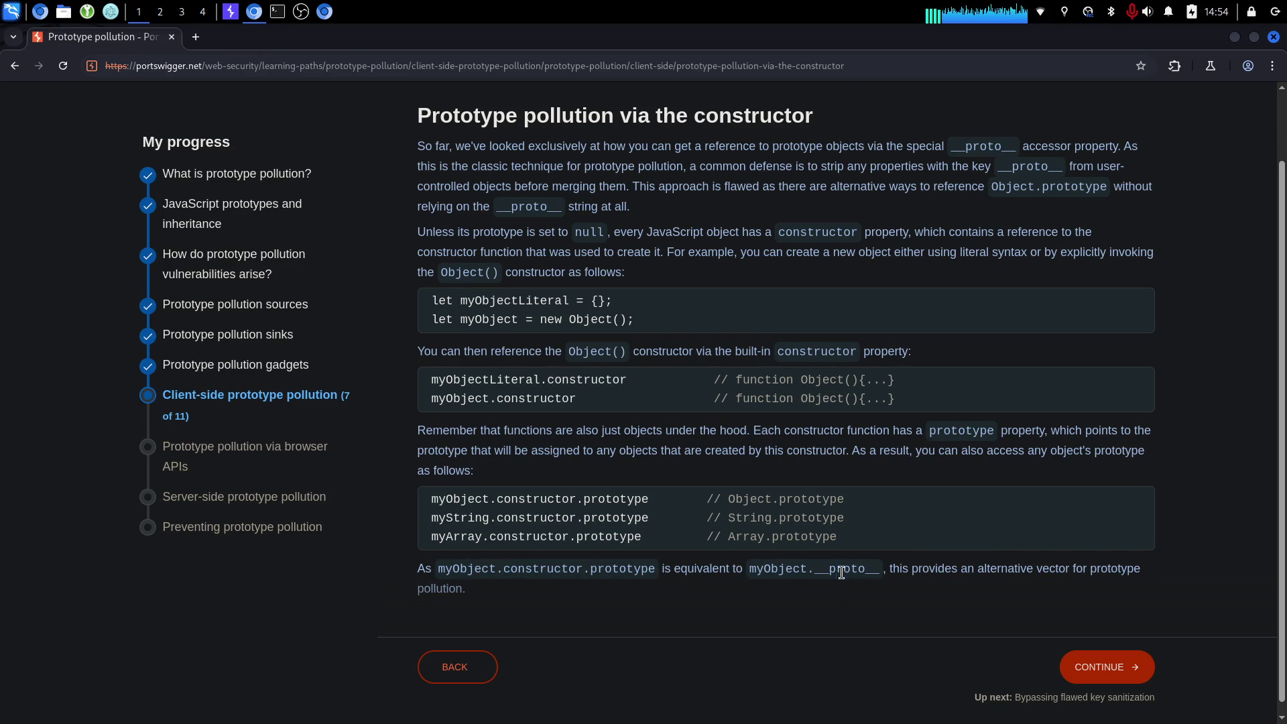
scroll(900, 599, "down", 1)
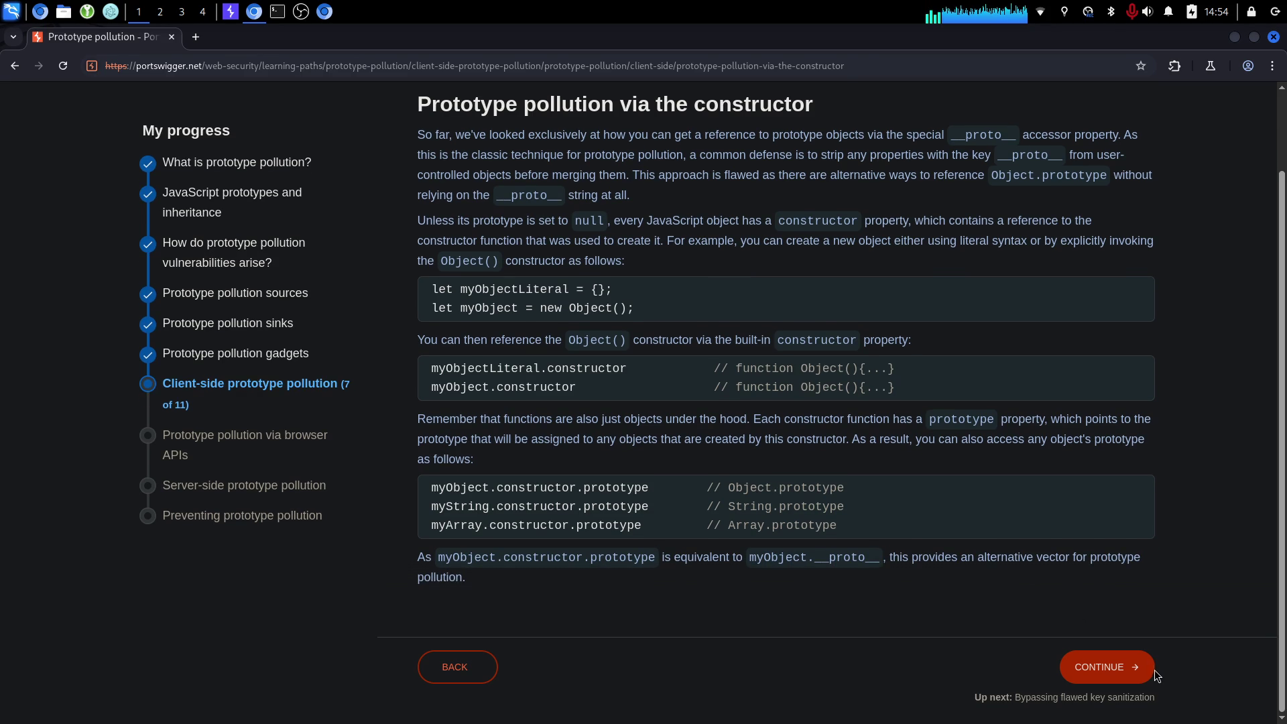
left_click(1118, 667)
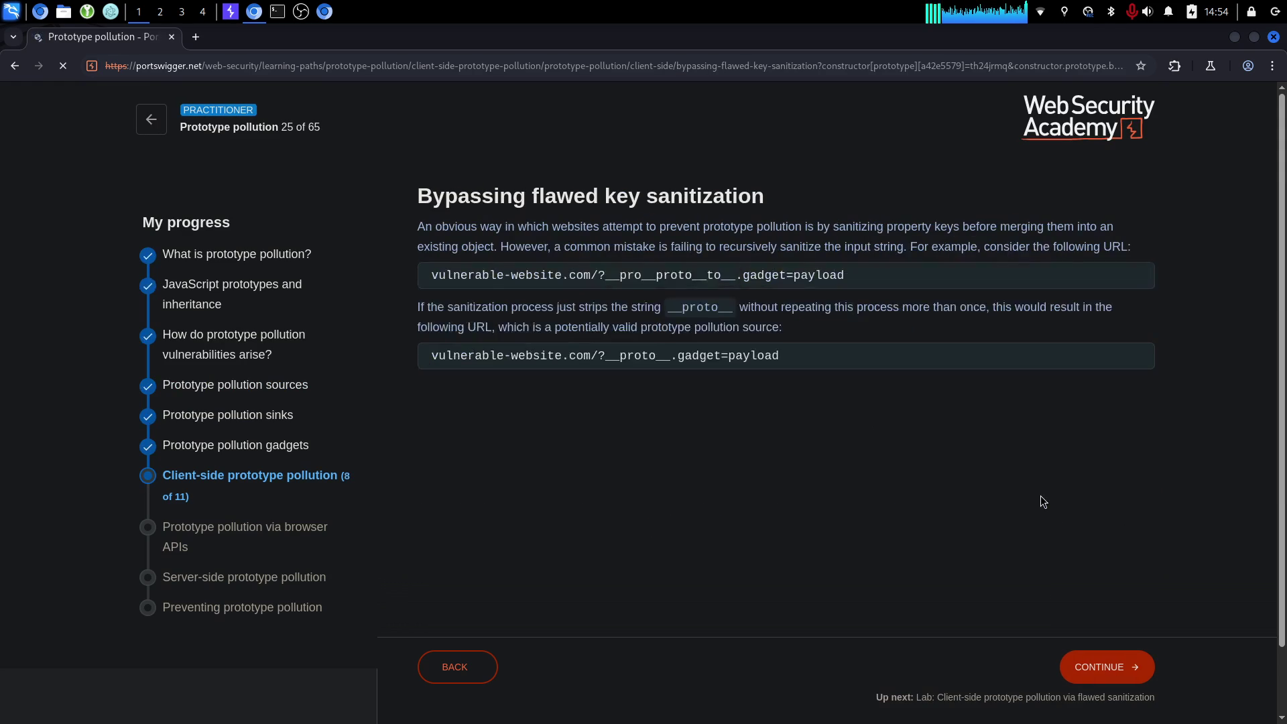
Read the Bypassing flawed key sanitization lesson and launch its lab in a new tab.
mouse_move(758, 384)
left_mouse_down()
mouse_move(676, 295)
mouse_move(753, 356)
left_mouse_up()
left_click(762, 374)
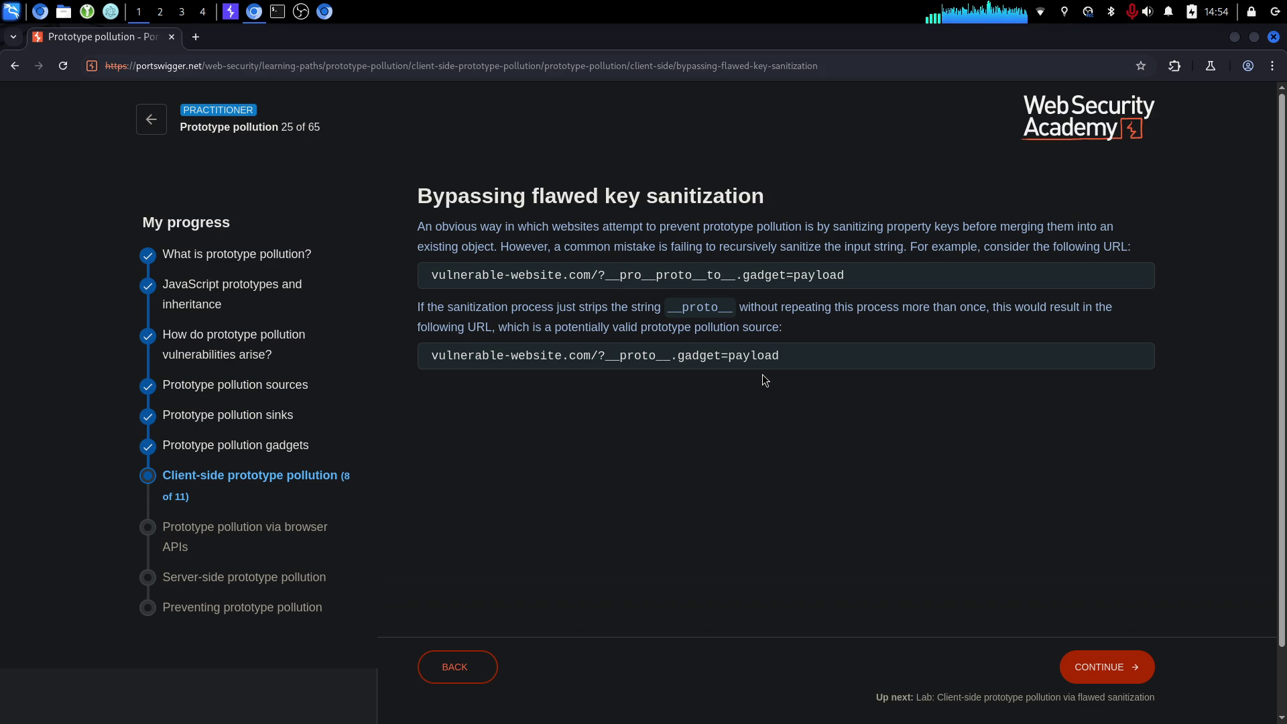
triple_click(842, 220)
left_click(842, 220)
left_click(1133, 667)
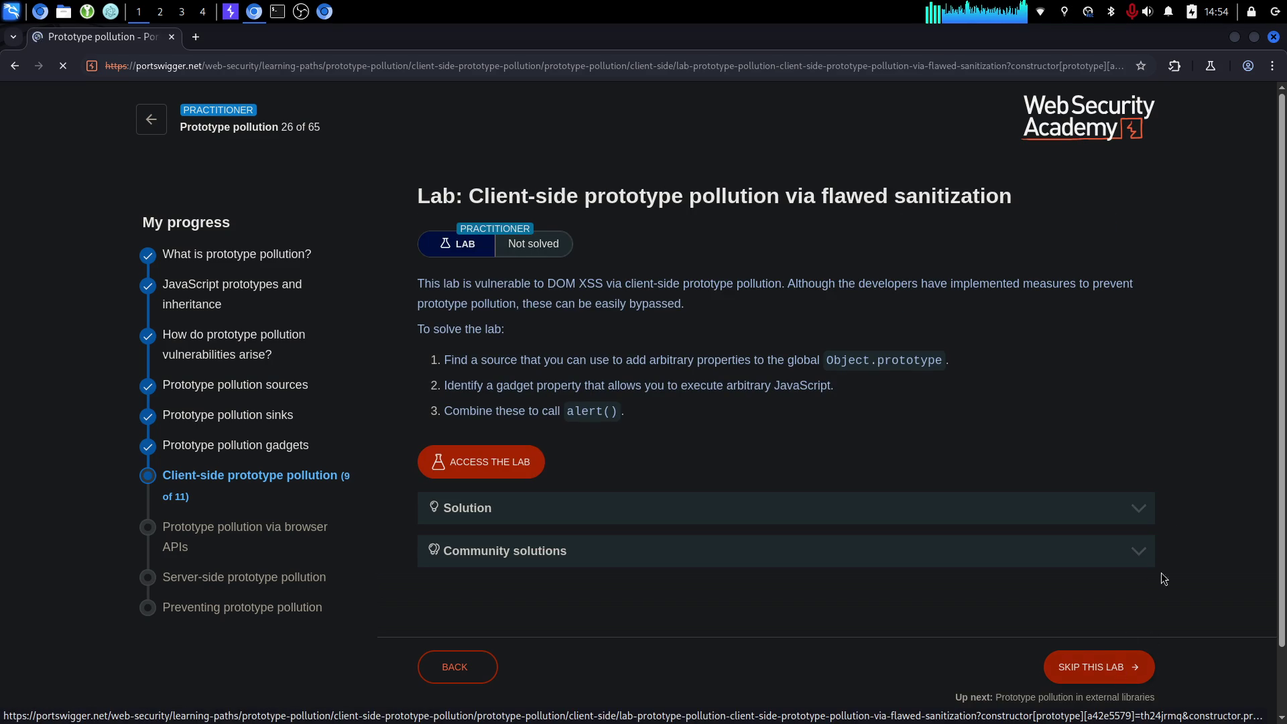
left_click(448, 453)
Review the lab's task list on the description tab, then switch to the new lab tab.
left_click(94, 37)
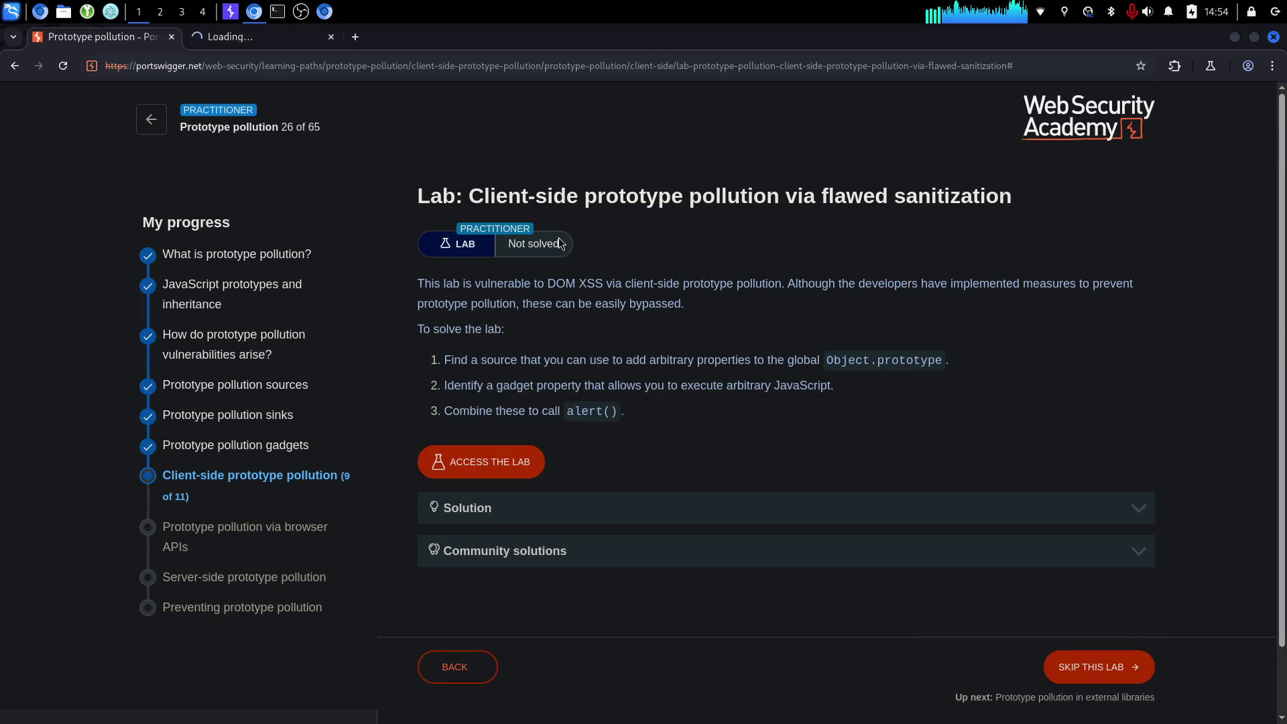
scroll(603, 281, "down", 2)
left_click_drag(611, 317, 614, 263)
left_click(603, 264)
scroll(581, 266, "up", 2)
left_click(271, 40)
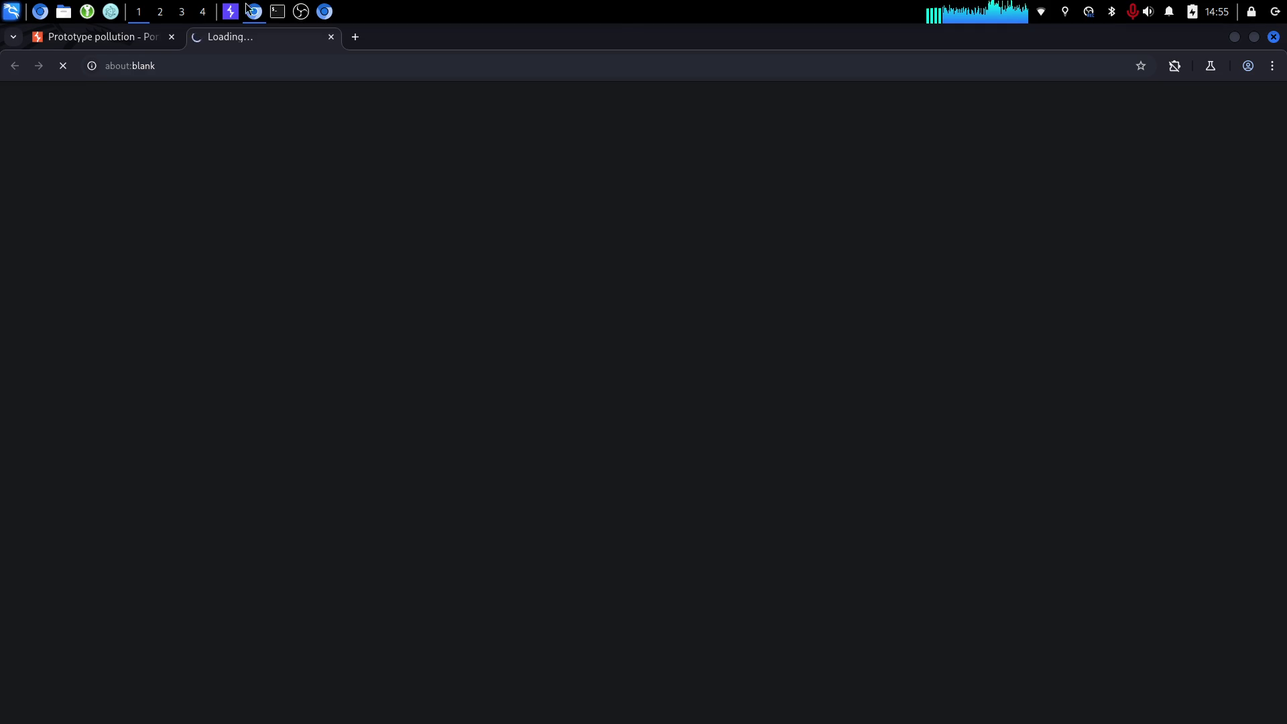
left_click(282, 10)
Play Strength.mp3 with mpv from the ~/Music/JBP terminal at a lowered volume.
left_click(186, 73)
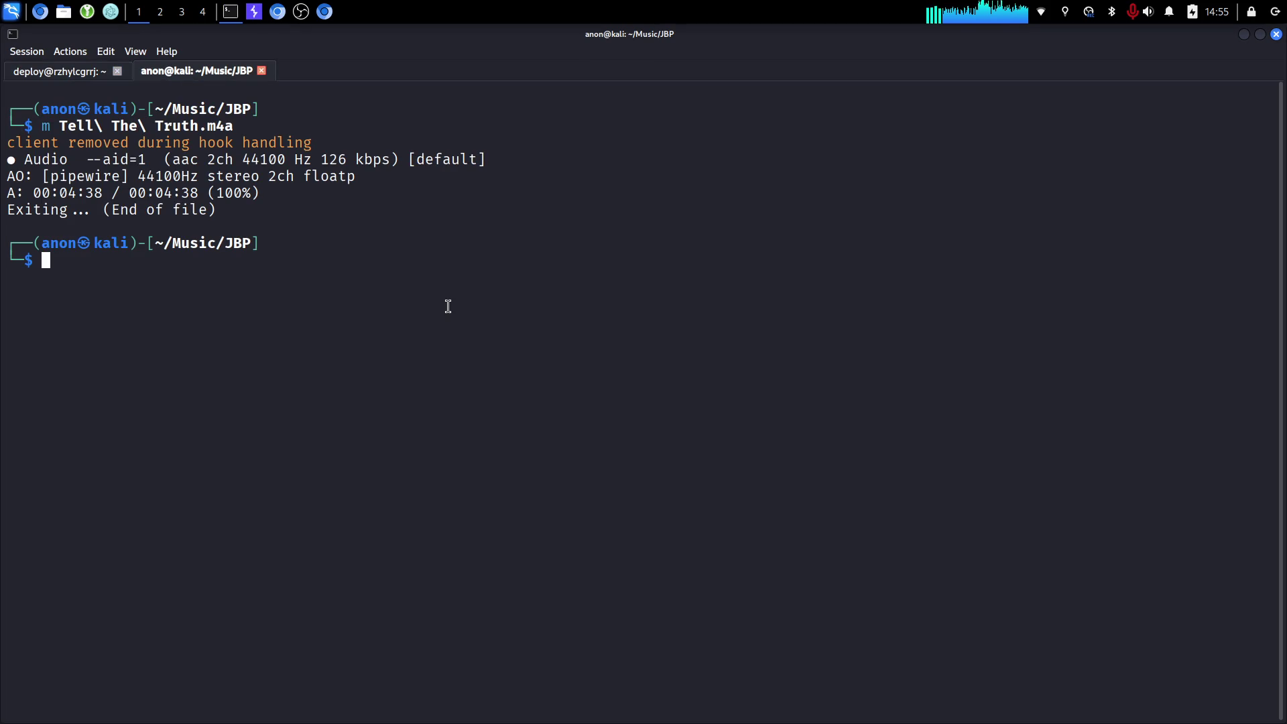
type("m St")
key("Tab")
key("Return")
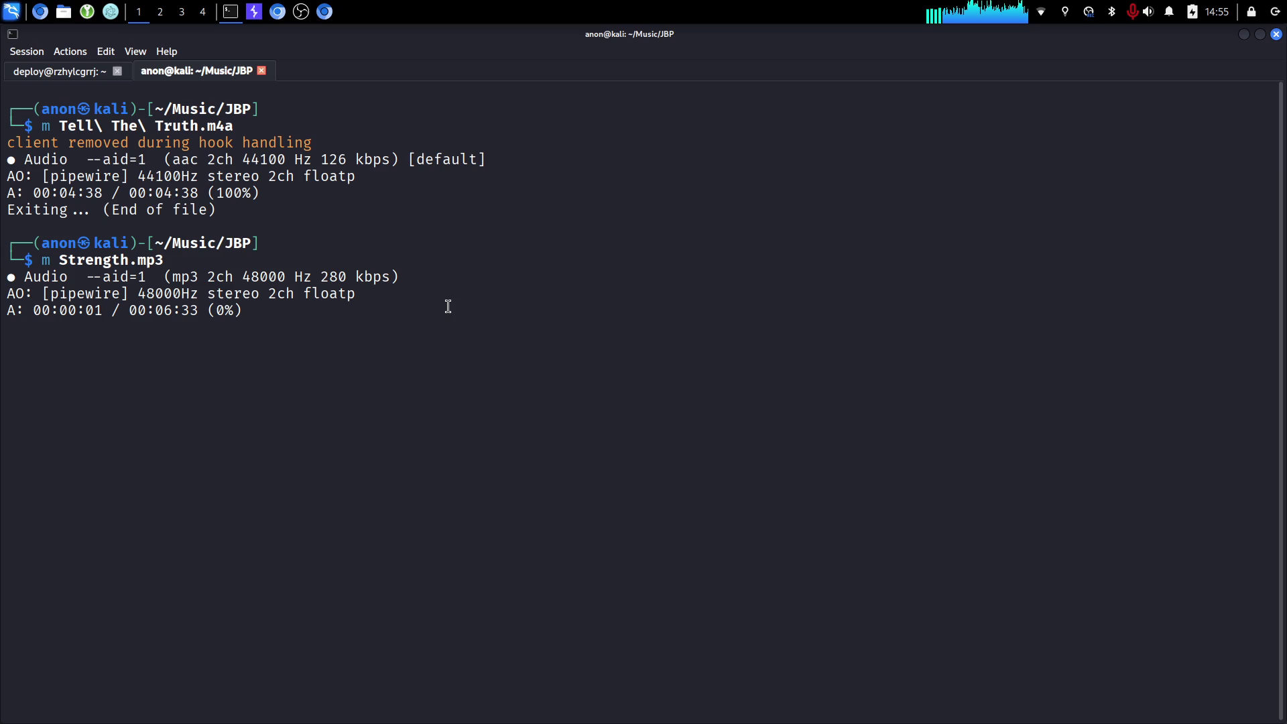
key("XF86AudioRaiseVolume")
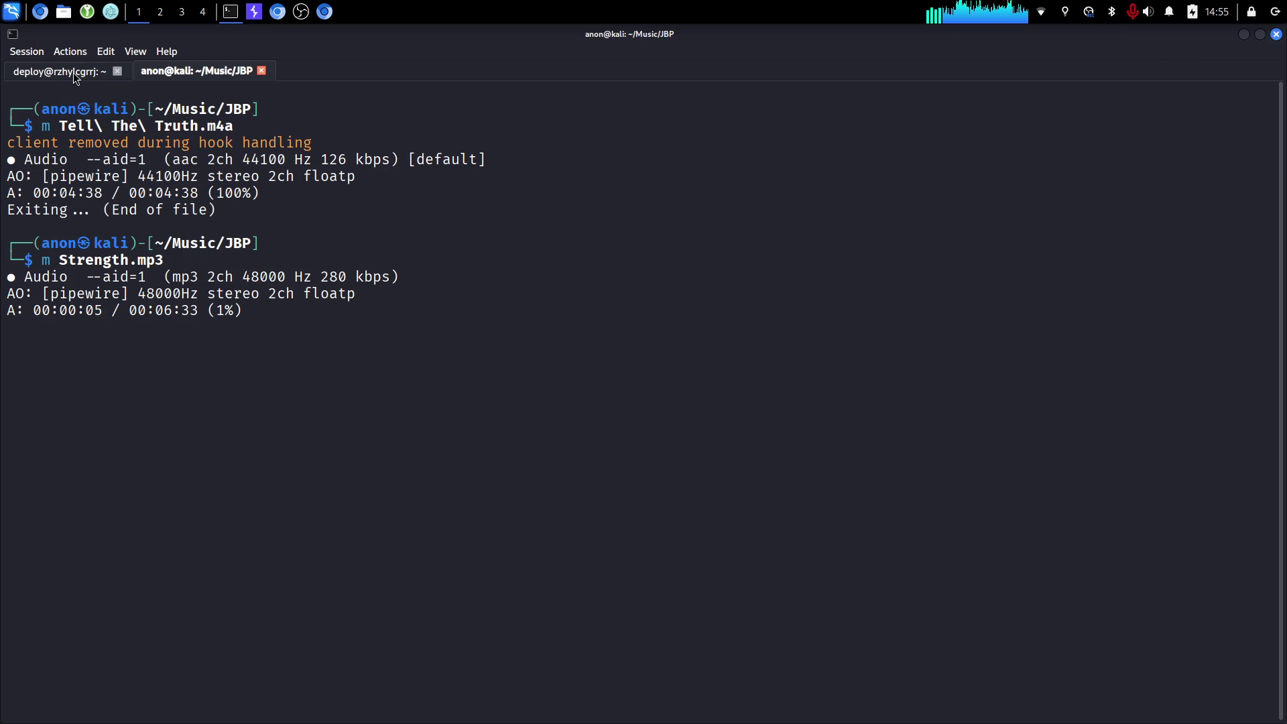
left_click(284, 15)
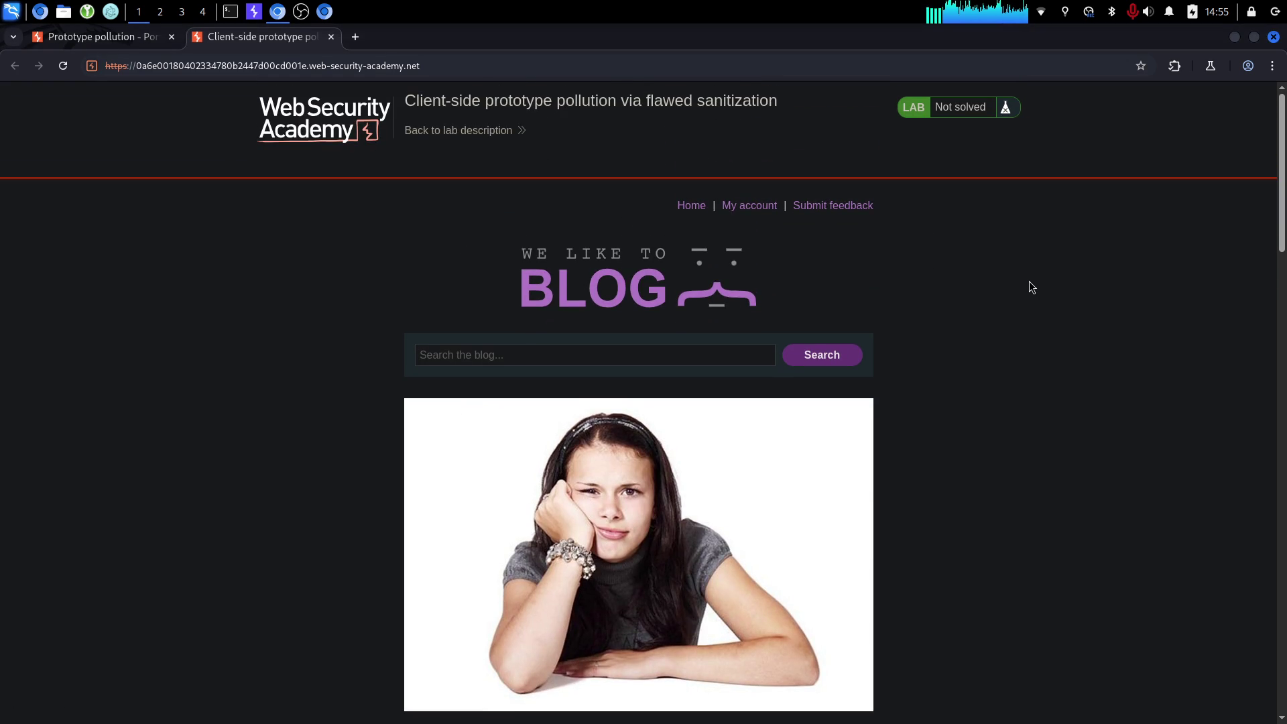
Open DOM Invader in DevTools, reload the lab, and scan the __pro__proto__to__ search source for gadgets.
key("ctrl+shift+i")
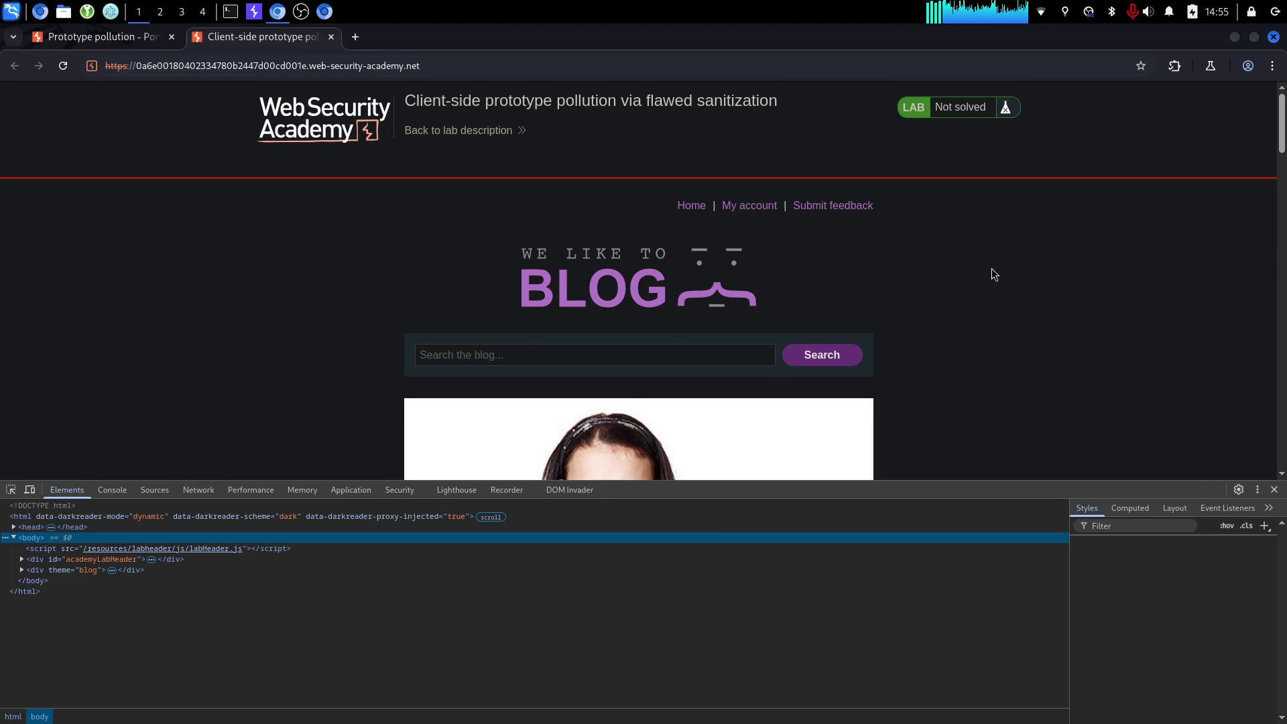
left_click(562, 490)
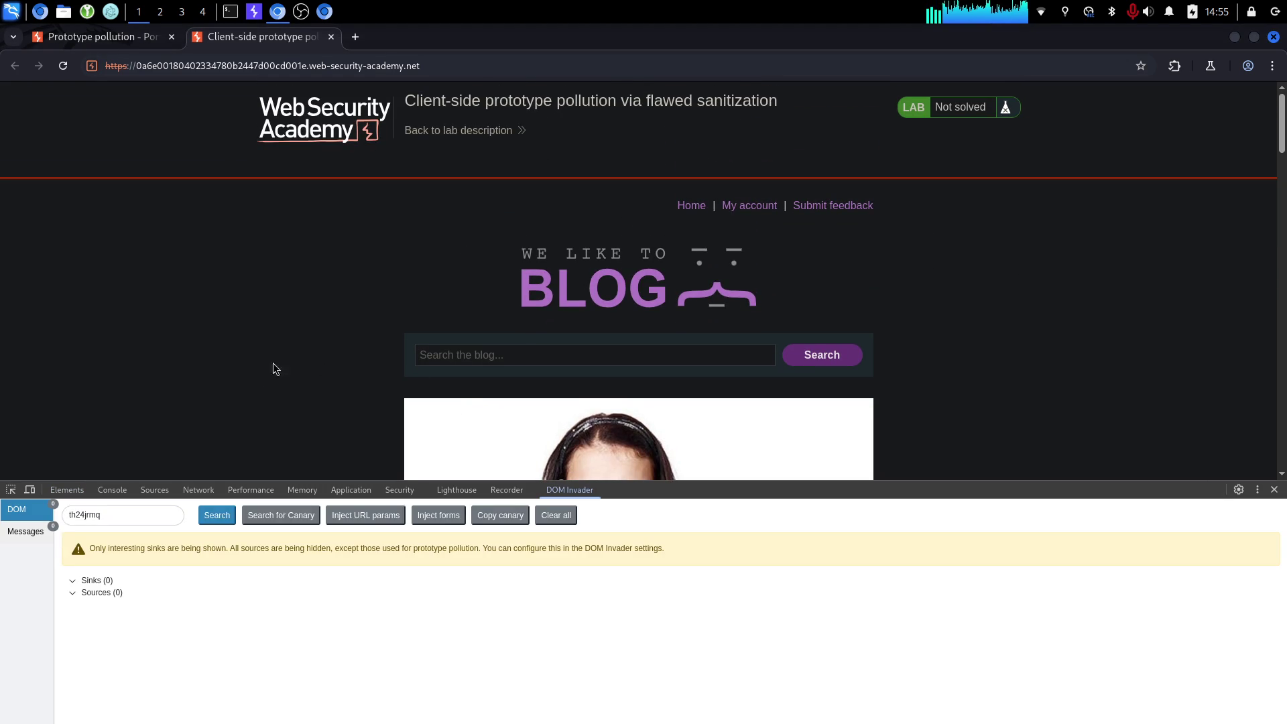
left_click(64, 66)
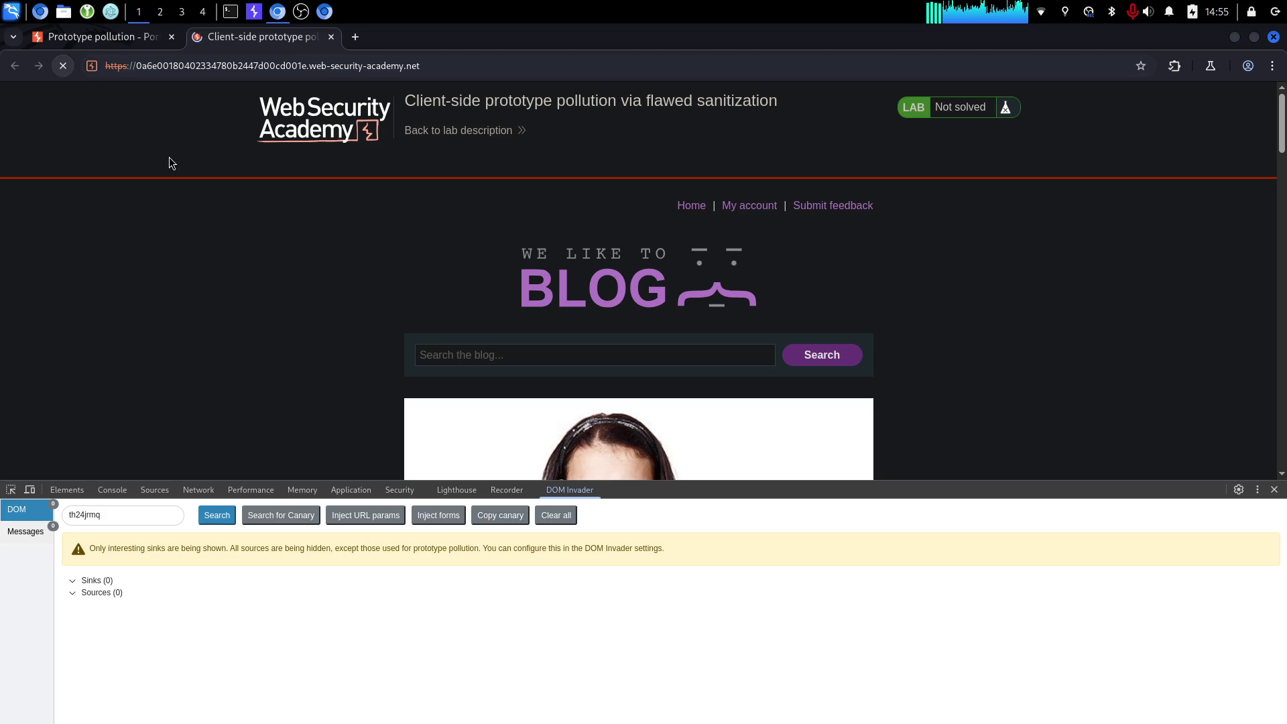
scroll(232, 335, "down", 3)
scroll(72, 352, "up", 3)
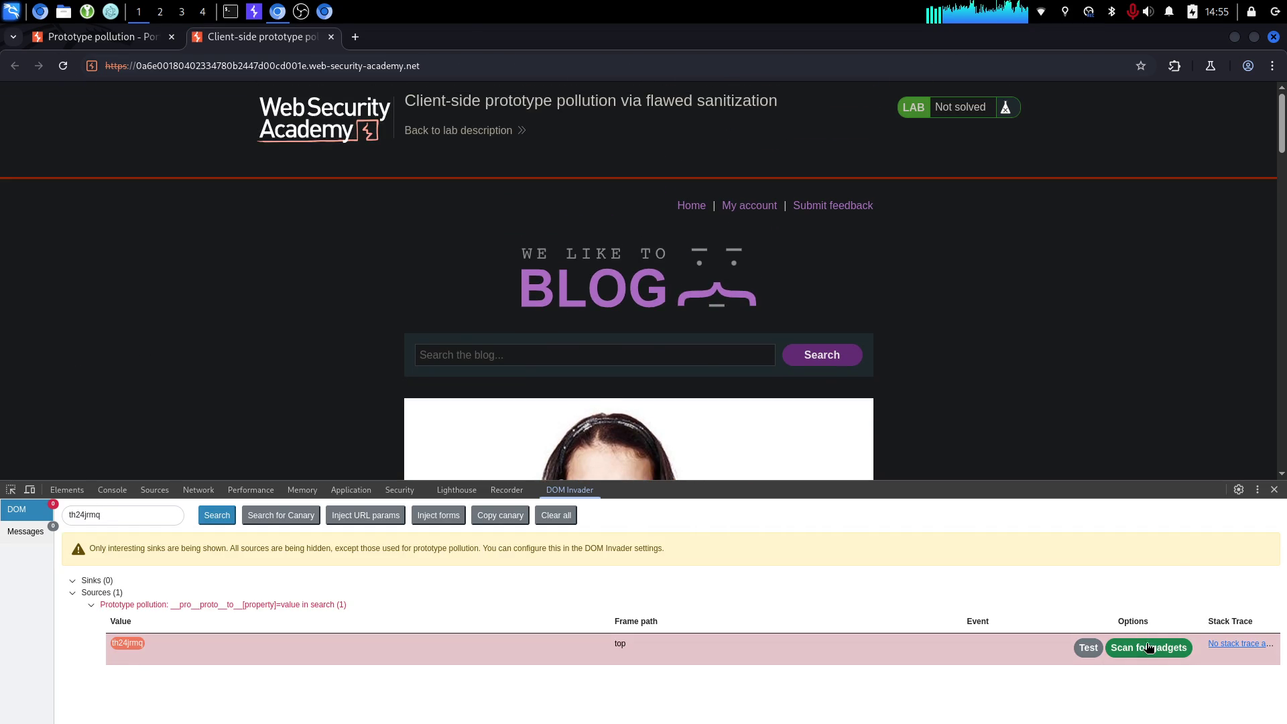
left_click(1149, 647)
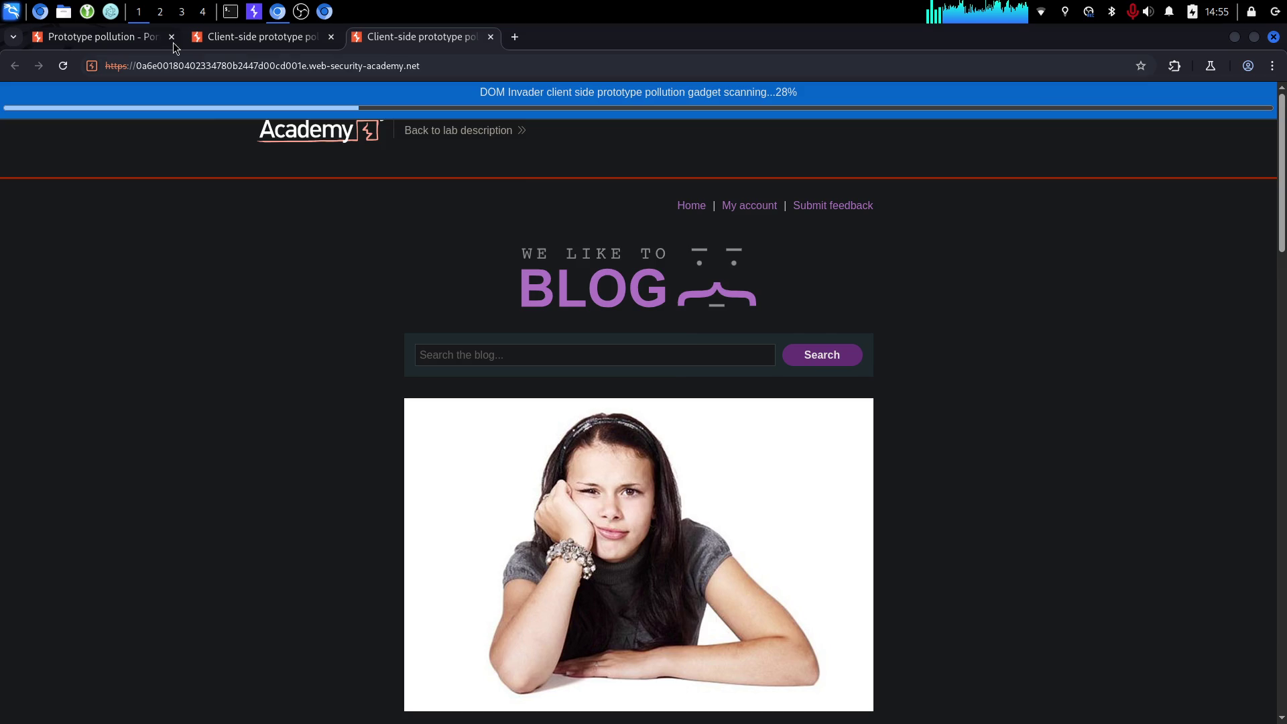
left_click(131, 38)
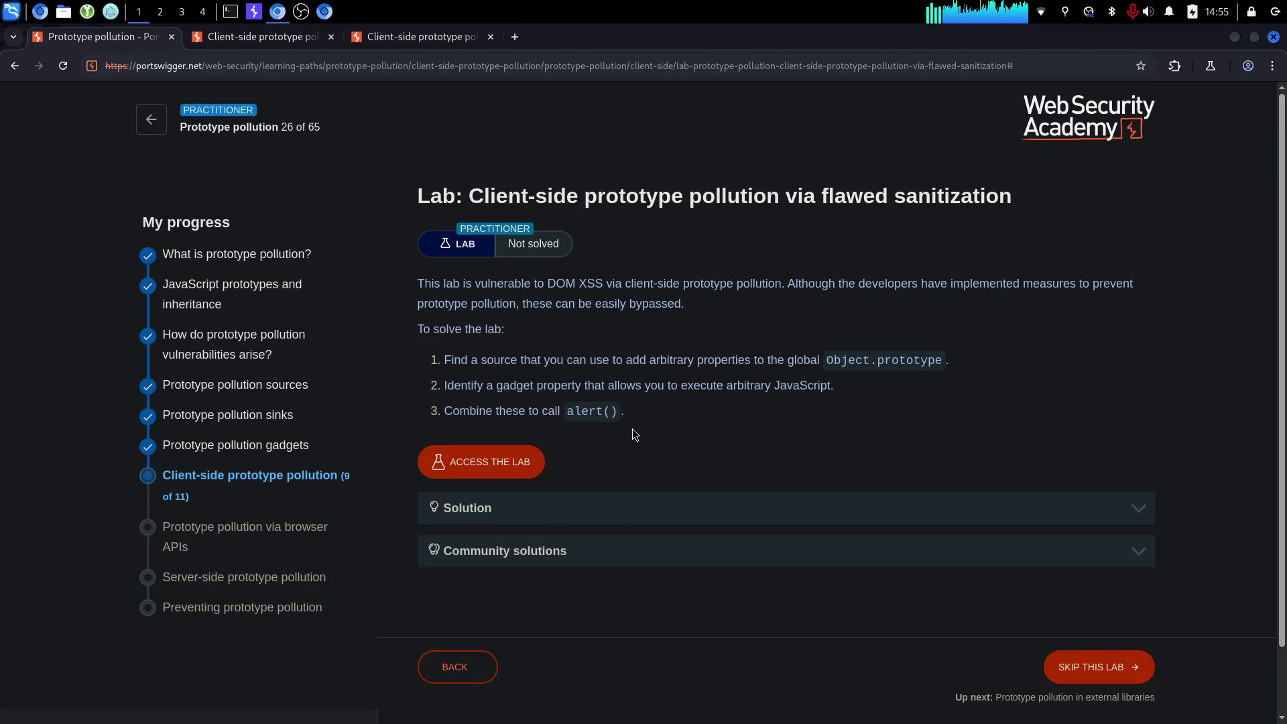
Read the flawed-sanitization lab's description.
scroll(734, 334, "down", 2)
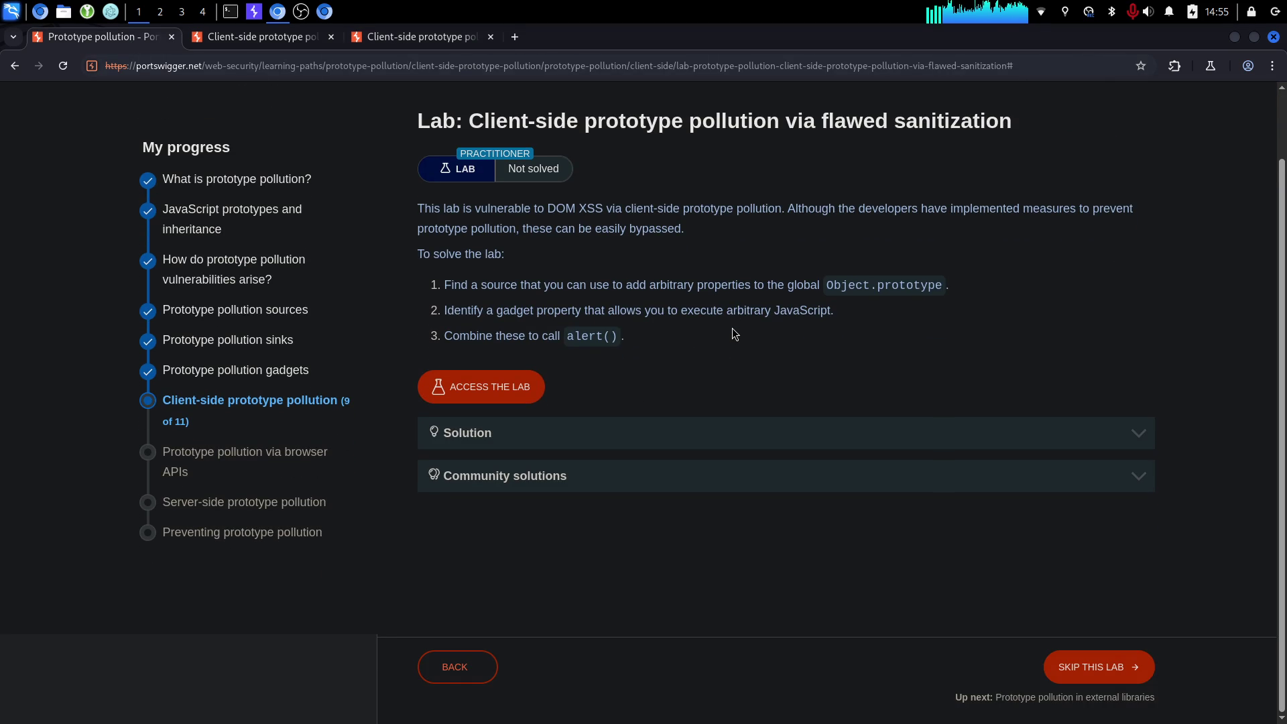
scroll(726, 325, "up", 2)
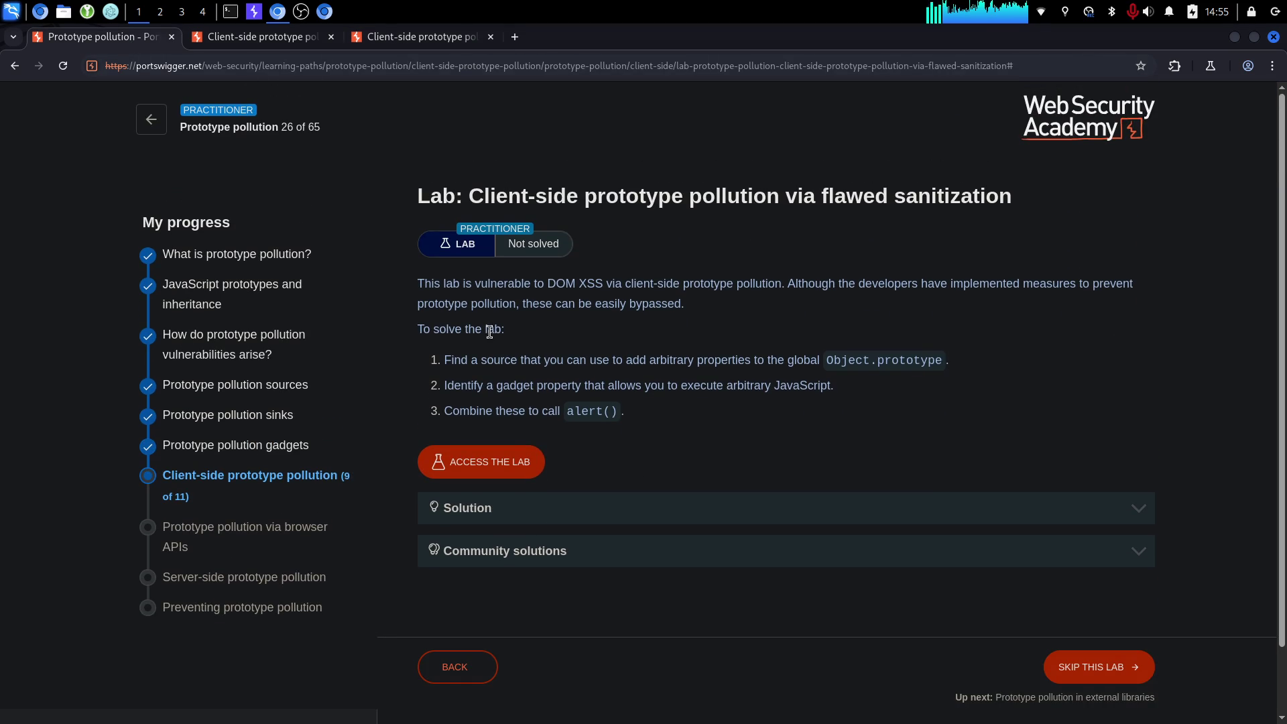
double_click(565, 385)
left_click_drag(564, 388, 365, 224)
left_click(537, 261)
Expand the lab's Solution steps, read them, and collapse them again.
left_click(585, 504)
scroll(638, 370, "down", 6)
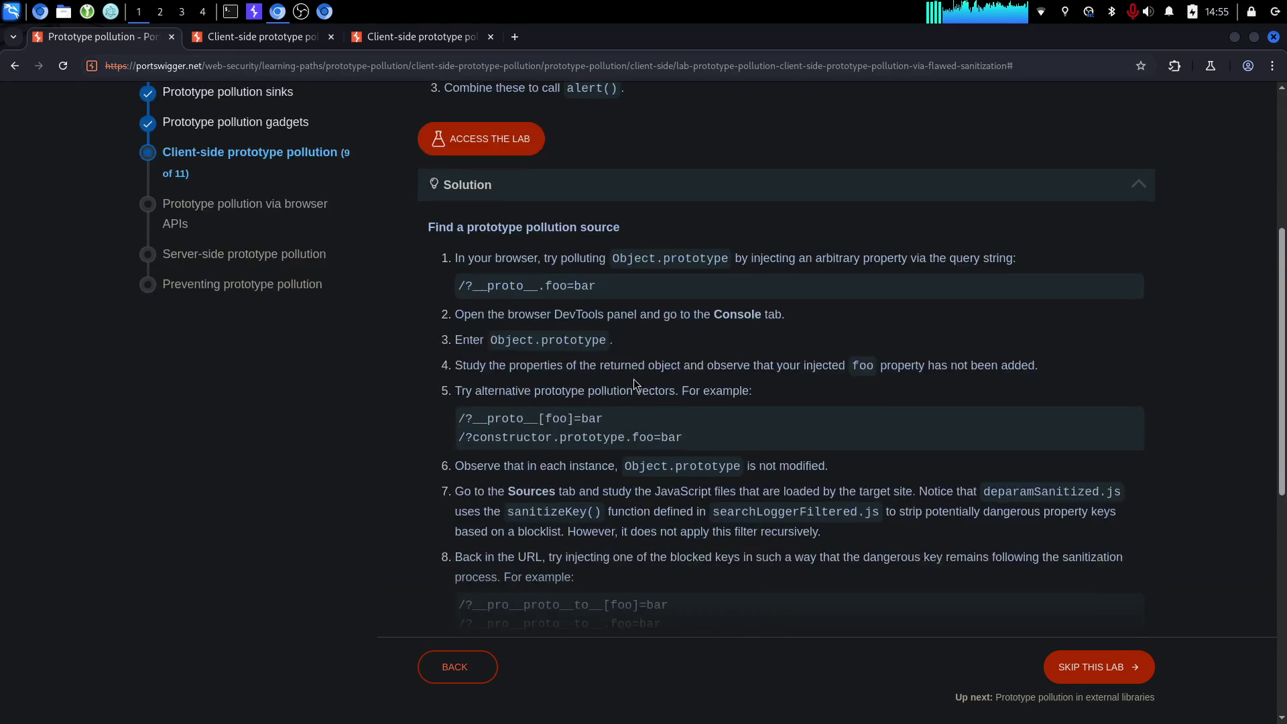
scroll(633, 378, "down", 3)
scroll(617, 386, "up", 5)
double_click(581, 315)
left_click(580, 315)
scroll(578, 321, "up", 4)
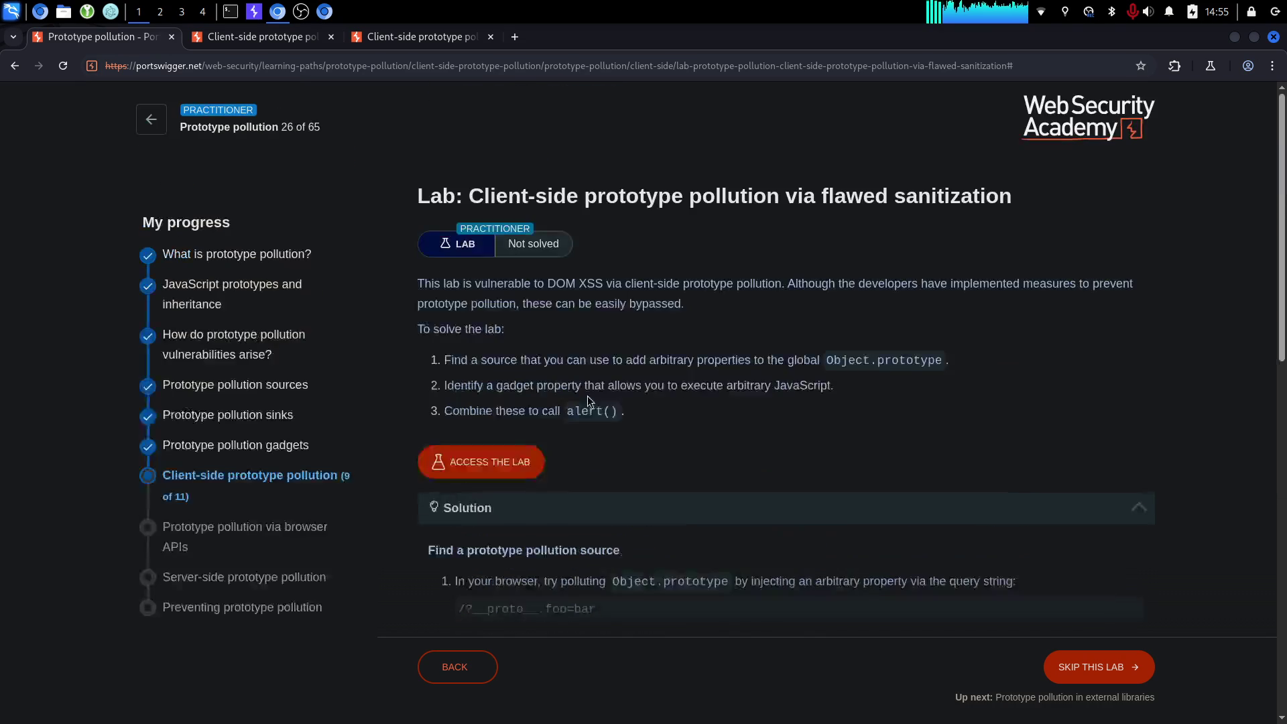
left_click(571, 518)
Show and hide the Community solutions video, then return to the blog lab tab.
scroll(545, 454, "down", 1)
left_click(546, 464)
scroll(547, 462, "down", 5)
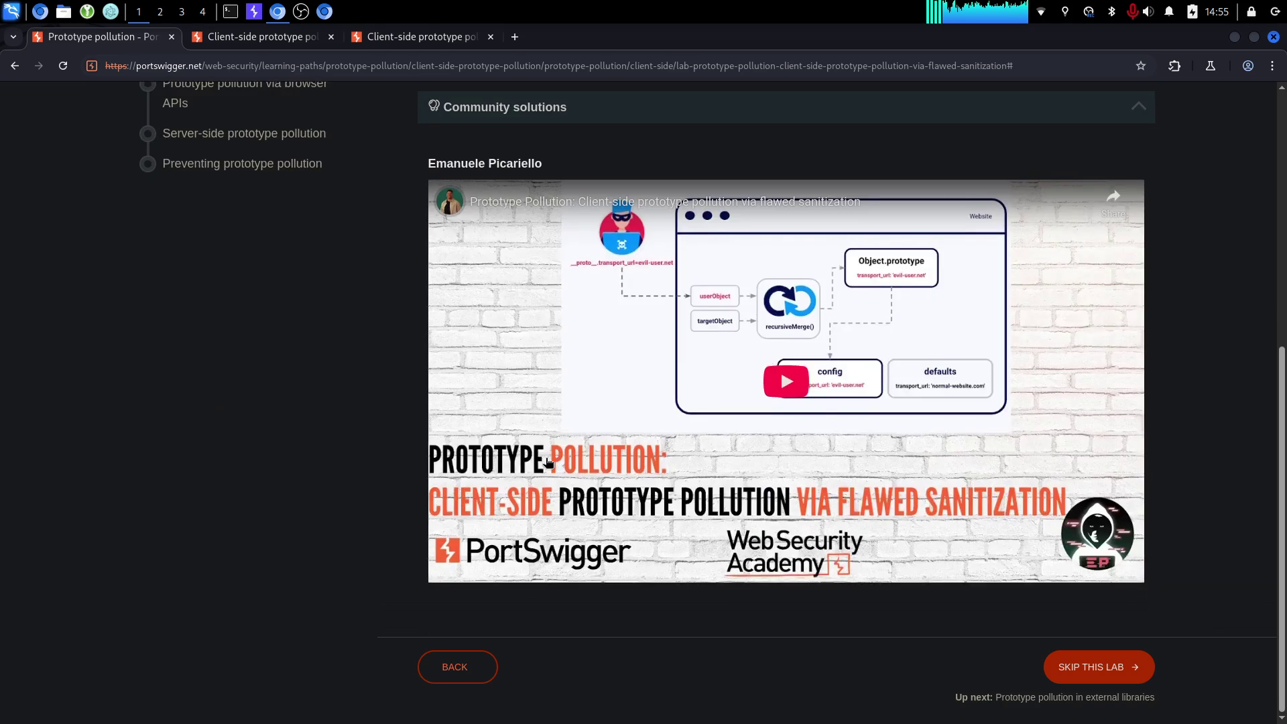
scroll(546, 462, "up", 4)
left_click(545, 364)
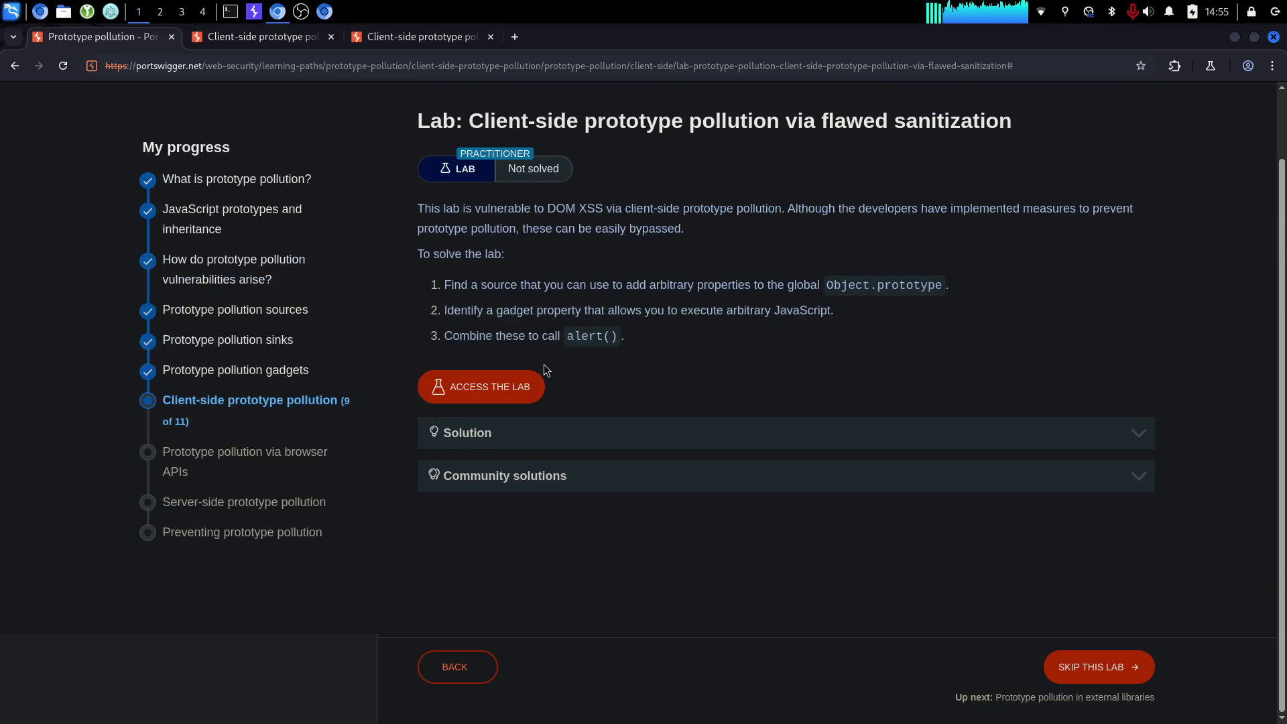
scroll(545, 364, "up", 1)
left_click(445, 43)
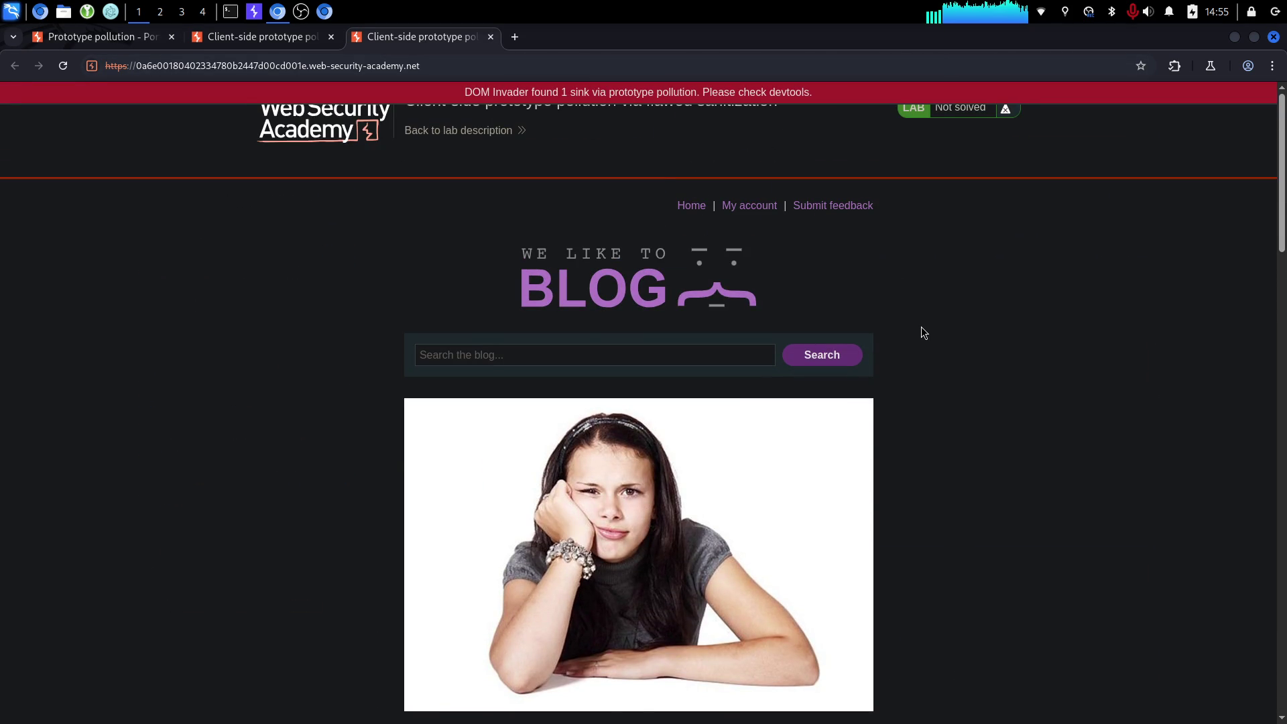
Open DOM Invader in DevTools and inspect the transport_url script.src sink's value.
key("F12")
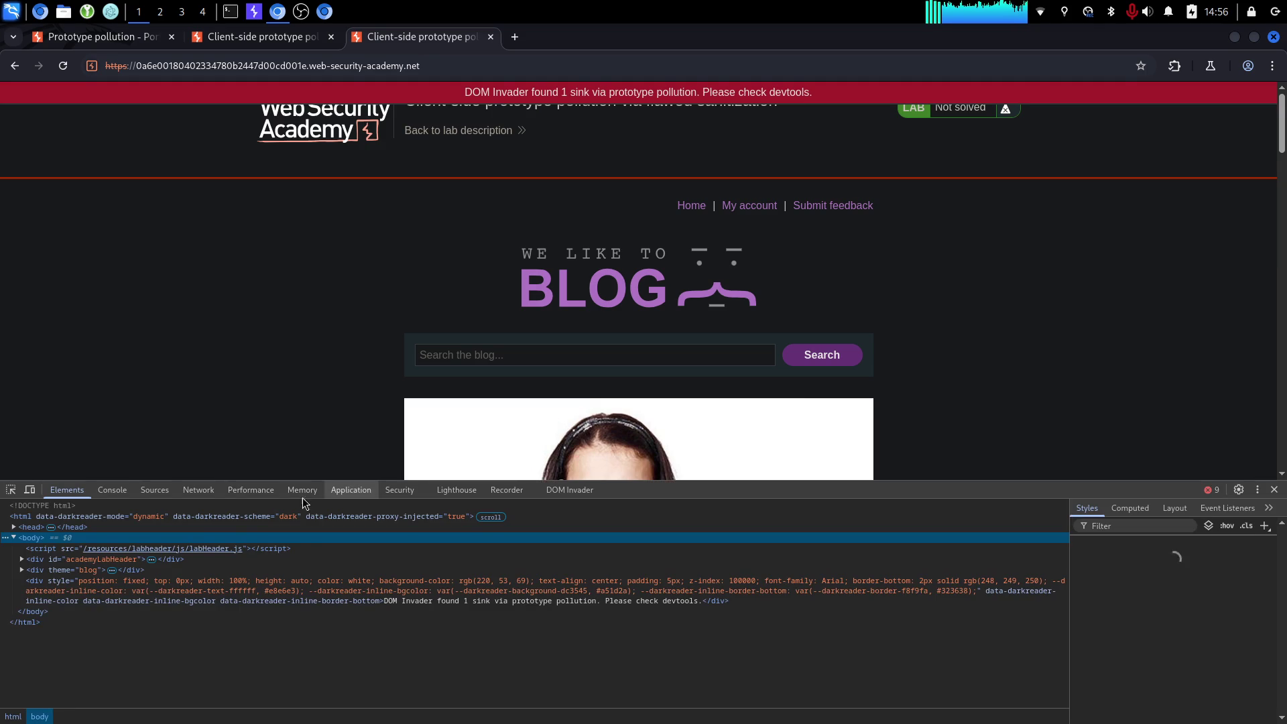
left_click(546, 489)
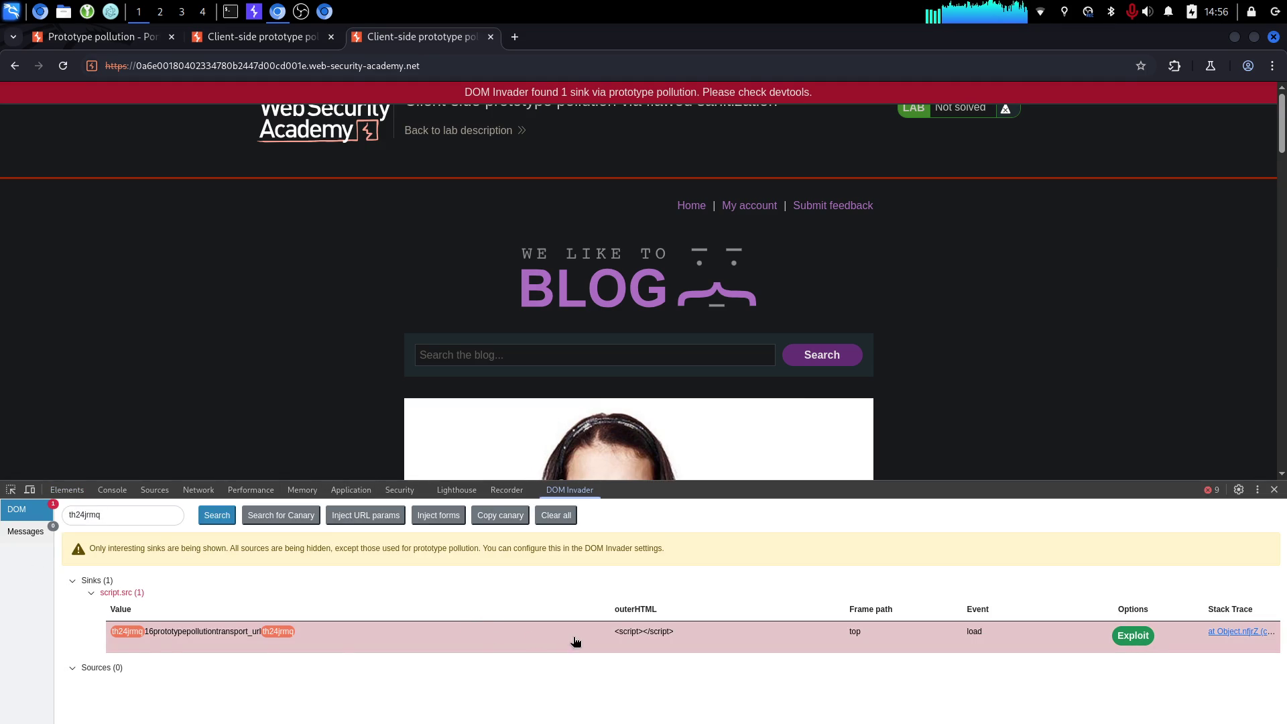
left_click_drag(138, 636, 242, 635)
left_click(236, 635)
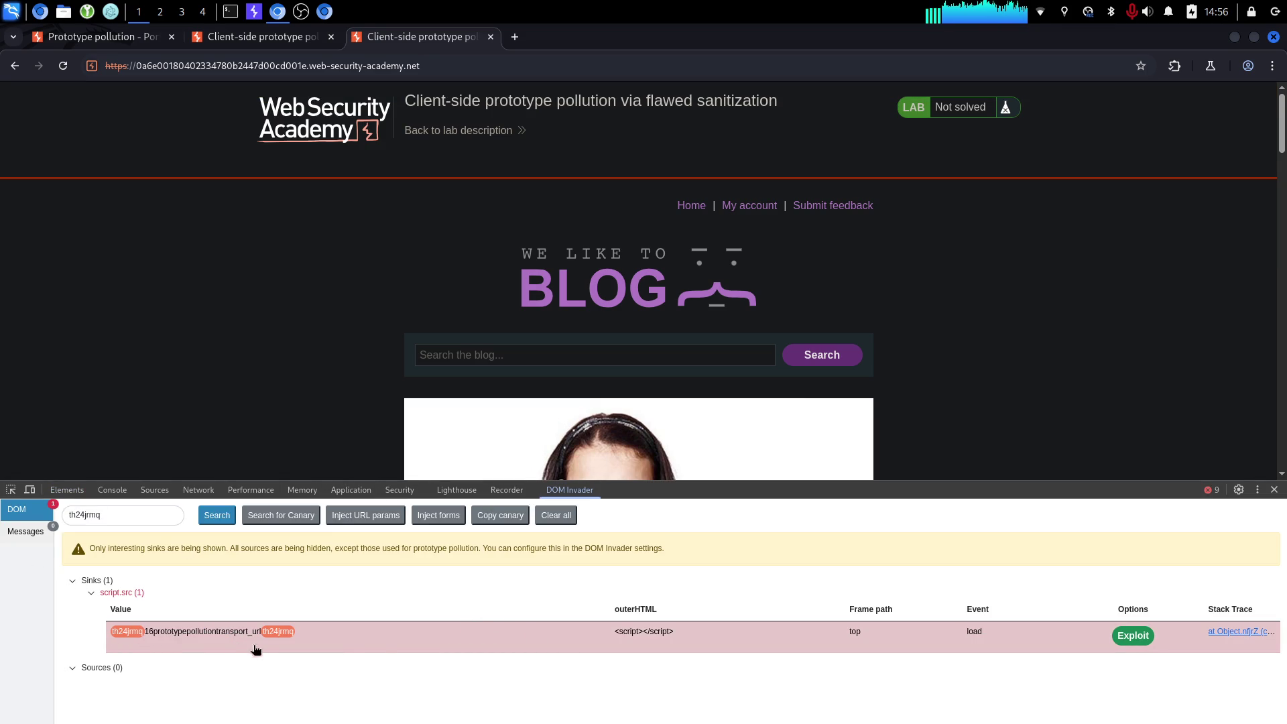
Exploit the transport_url sink, dismiss the alert showing 1, and check the data:,alert(1) payload URL.
left_click(1125, 638)
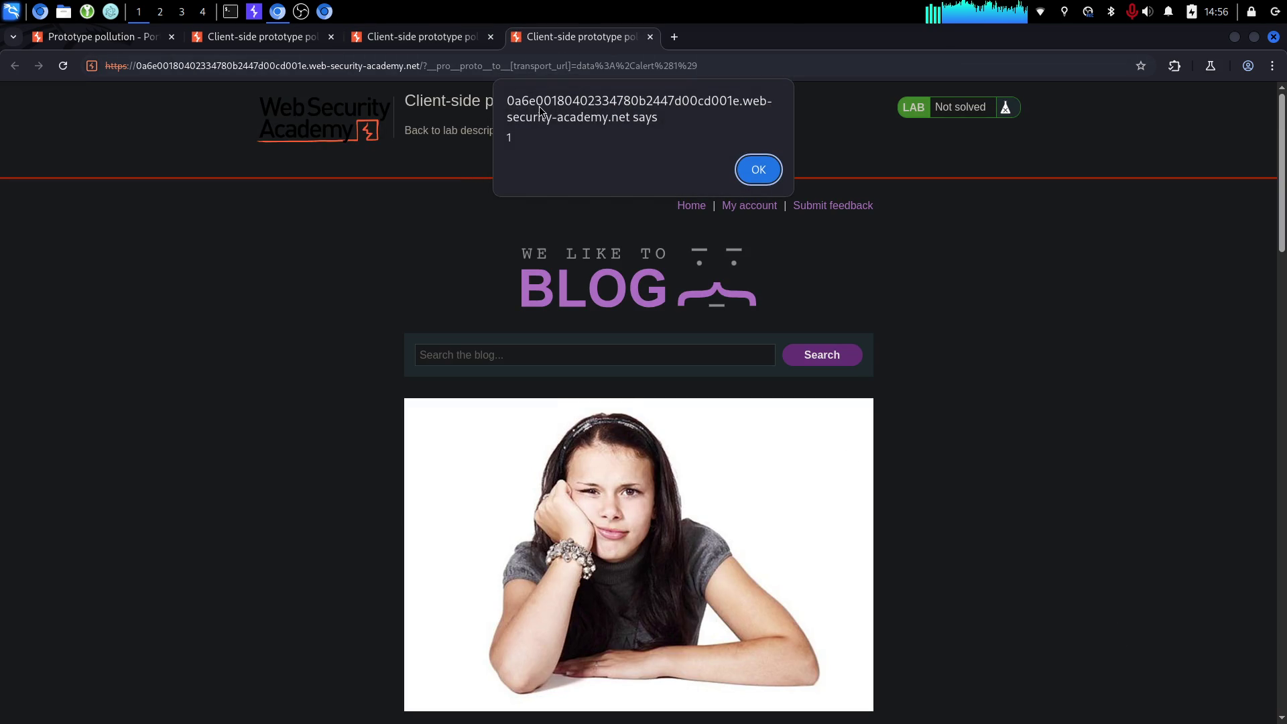
left_click(765, 172)
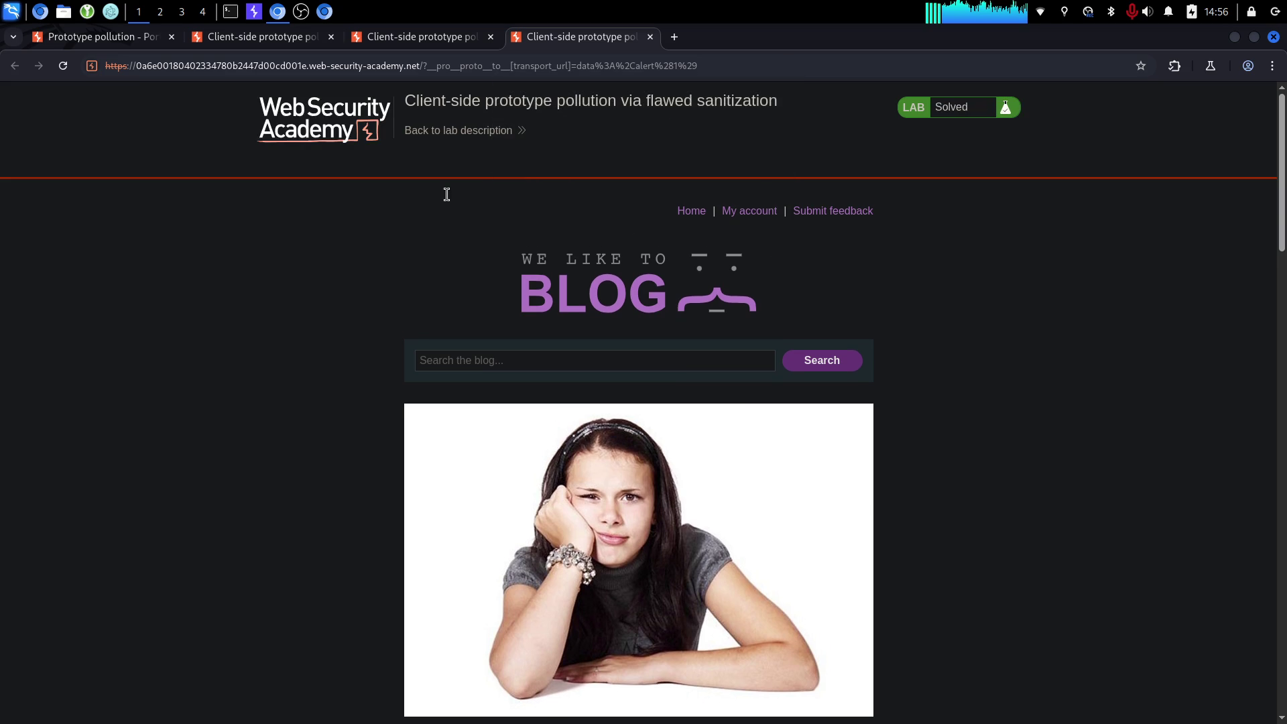
scroll(343, 248, "down", 15)
scroll(333, 258, "up", 15)
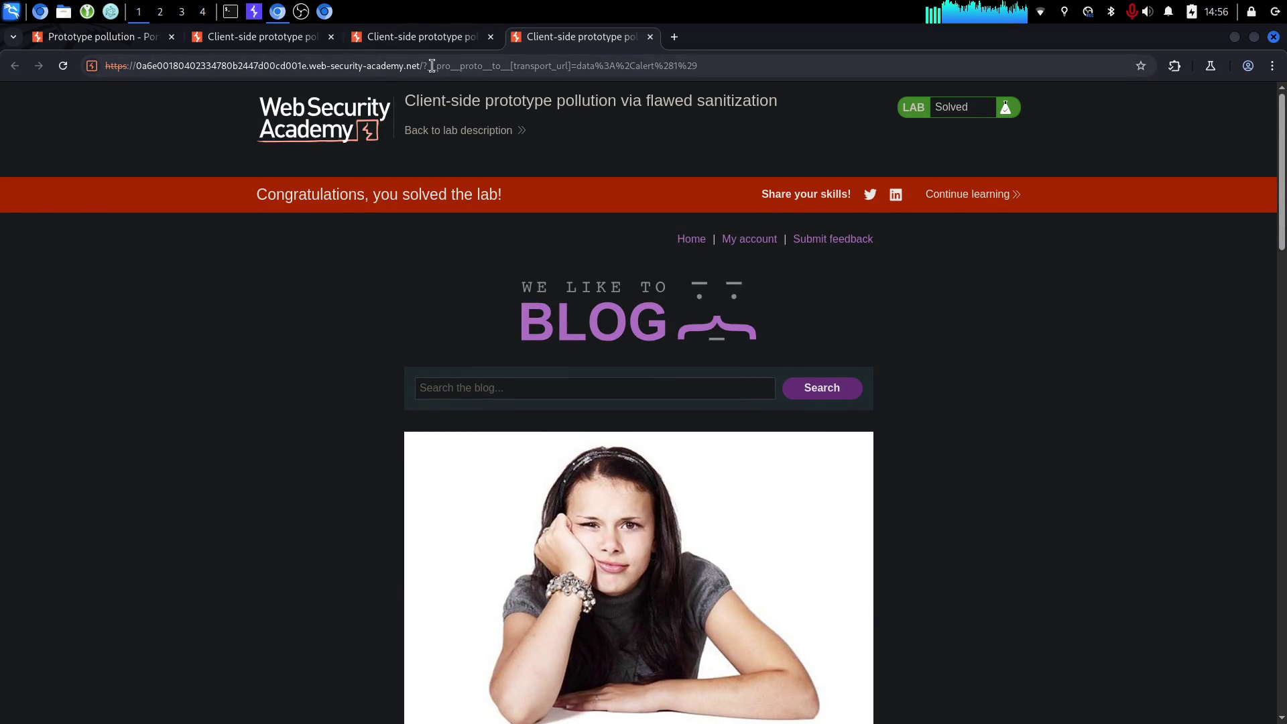
left_click(457, 75)
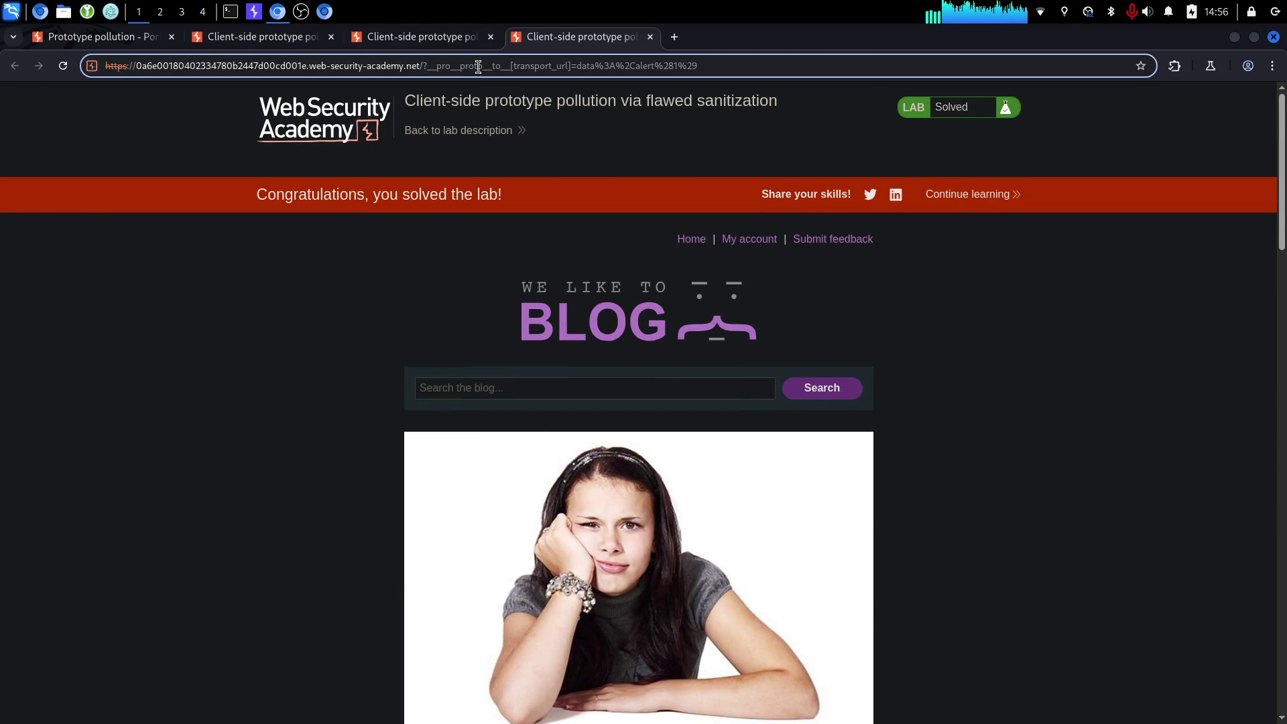
left_click(407, 41)
left_click(581, 46)
left_click(387, 34)
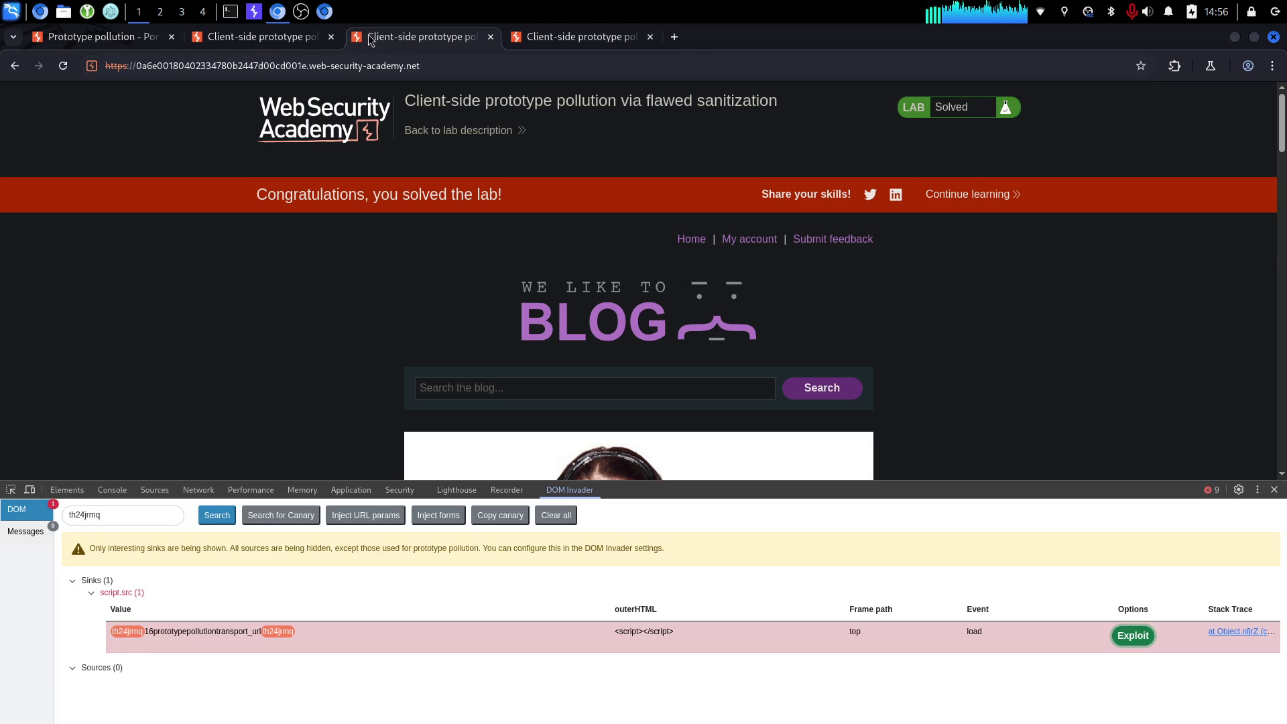
Return to the lab description and expand its Solution steps.
left_click(230, 33)
left_click(69, 37)
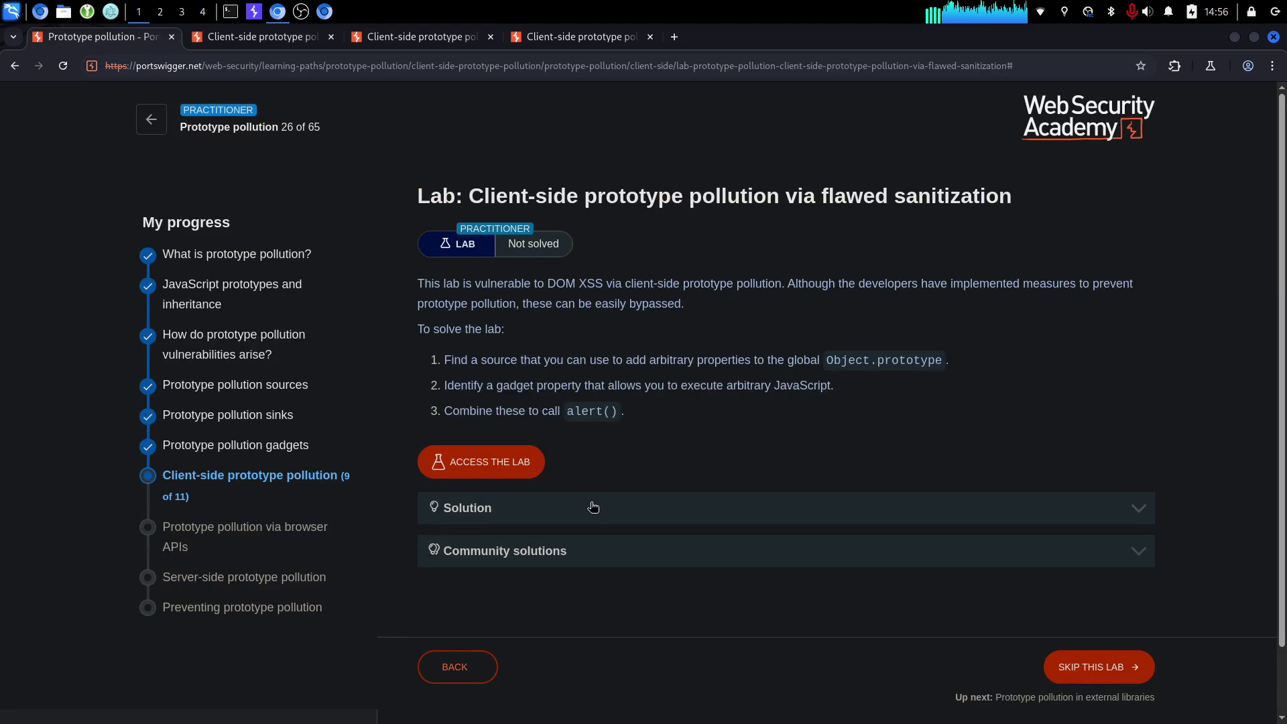
scroll(577, 483, "down", 2)
left_click(589, 440)
scroll(580, 456, "down", 10)
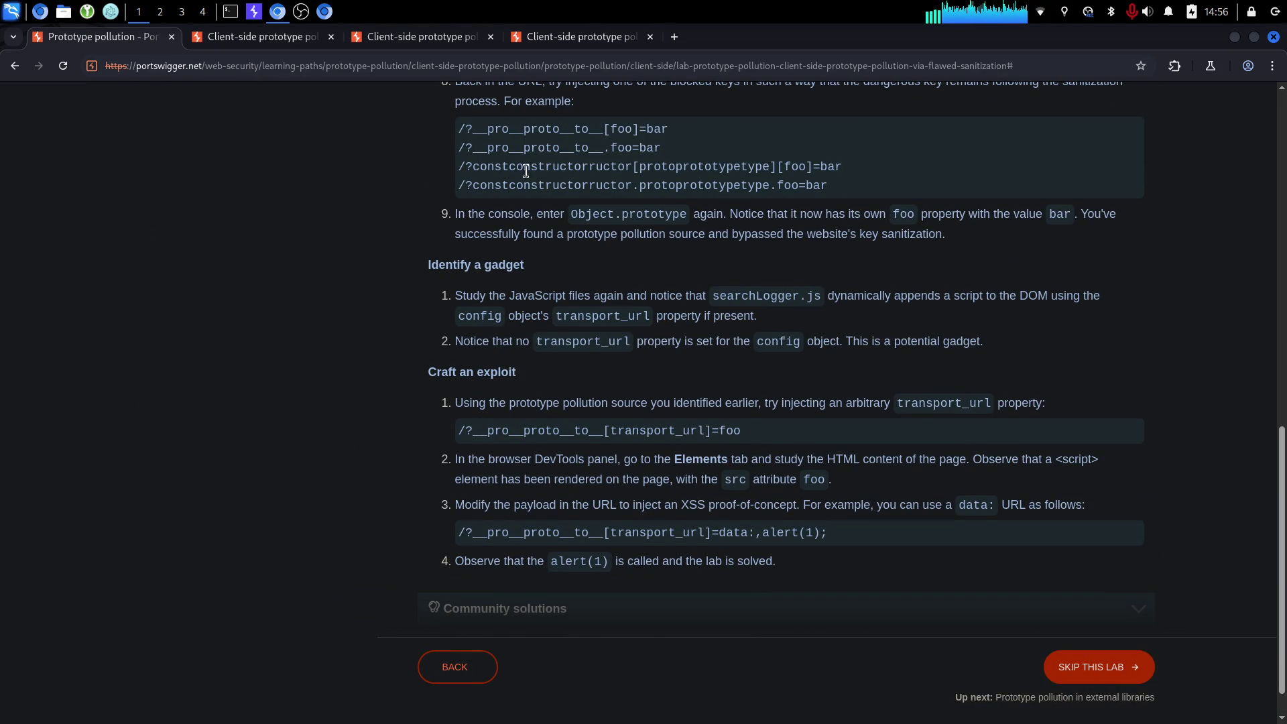
scroll(445, 272, "up", 2)
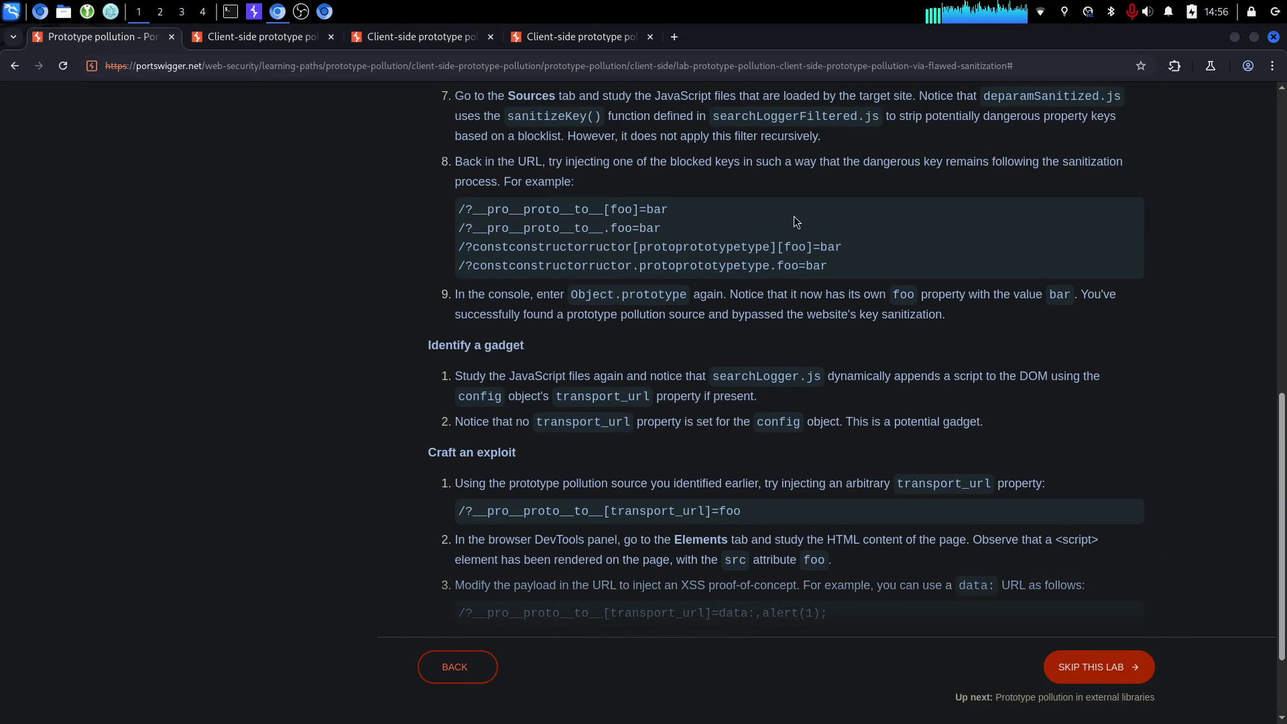
scroll(549, 293, "down", 3)
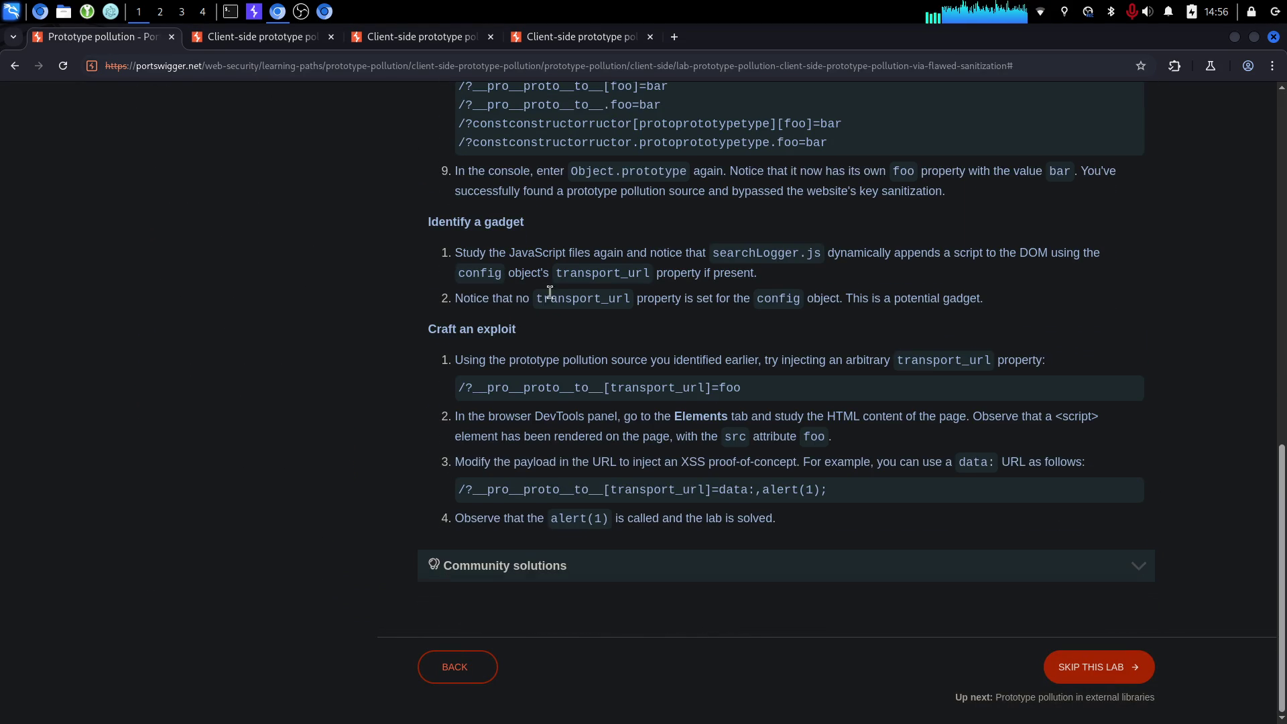
Review the transport_url=foo payload and exploit steps 2 and 3 of the solution.
left_click(751, 387)
left_click_drag(604, 416, 648, 490)
left_click(648, 490)
mouse_move(645, 450)
left_mouse_down()
mouse_move(620, 490)
mouse_move(662, 439)
left_mouse_up()
left_click(662, 440)
left_click_drag(445, 468, 743, 462)
left_click(743, 461)
Review the step 7 searchLoggerFiltered.js note and step 8 bypass payload examples.
scroll(729, 403, "up", 2)
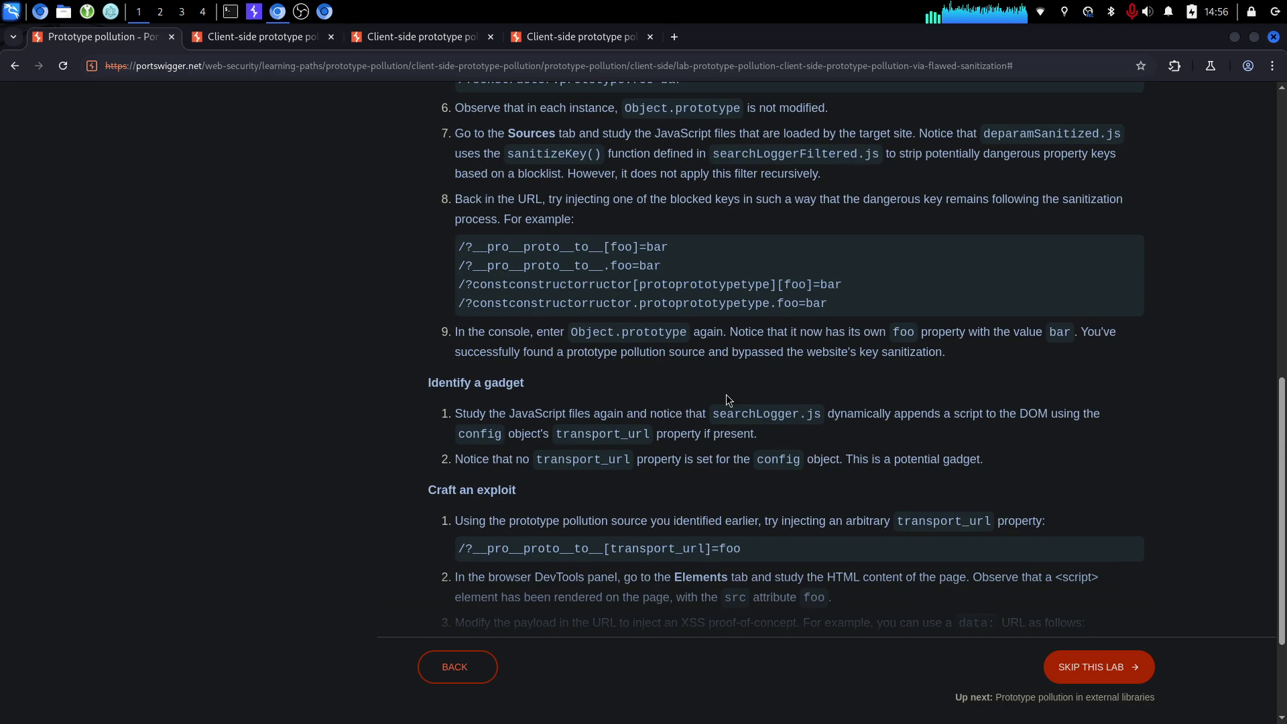
scroll(726, 394, "up", 4)
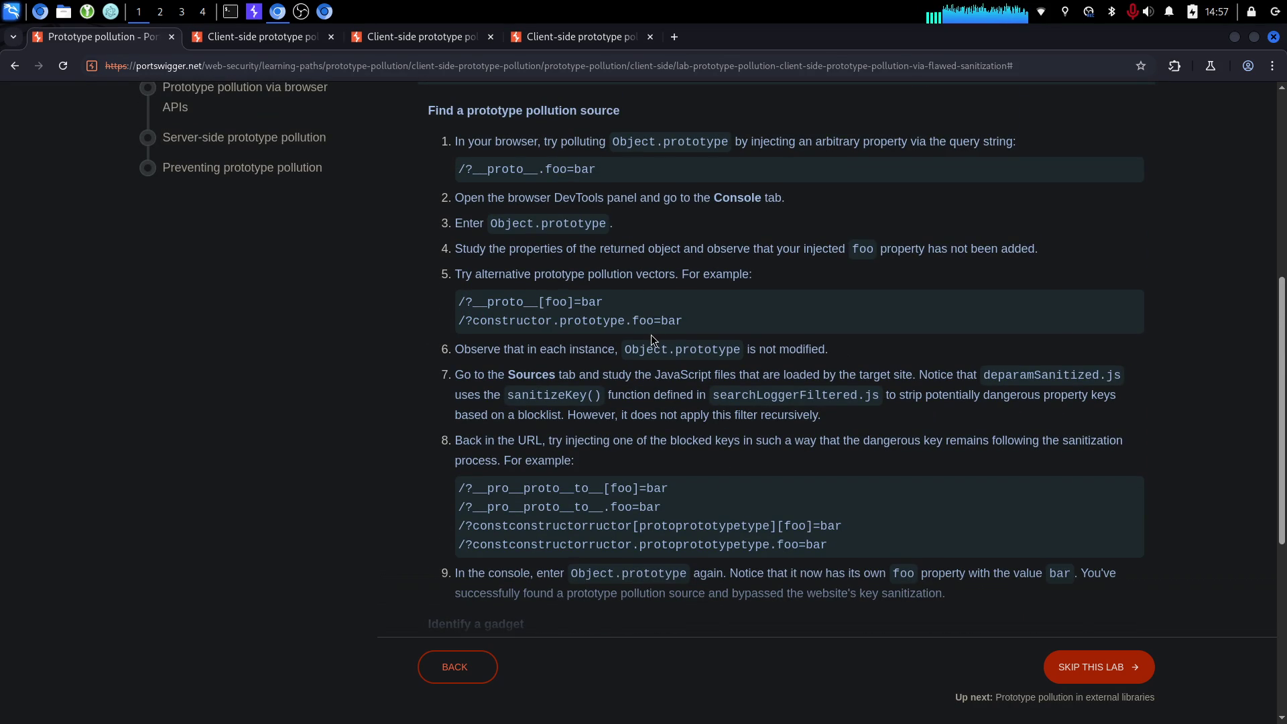
triple_click(469, 441)
left_click(570, 536)
triple_click(574, 555)
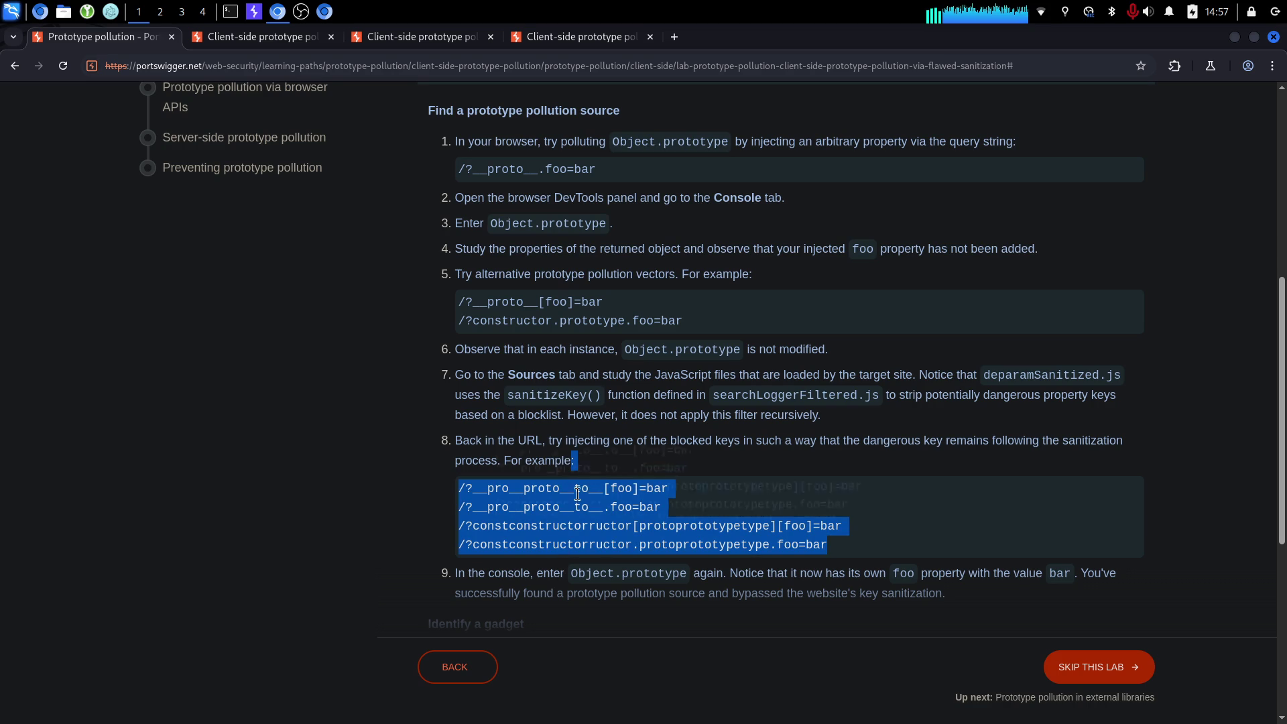
left_click(469, 528)
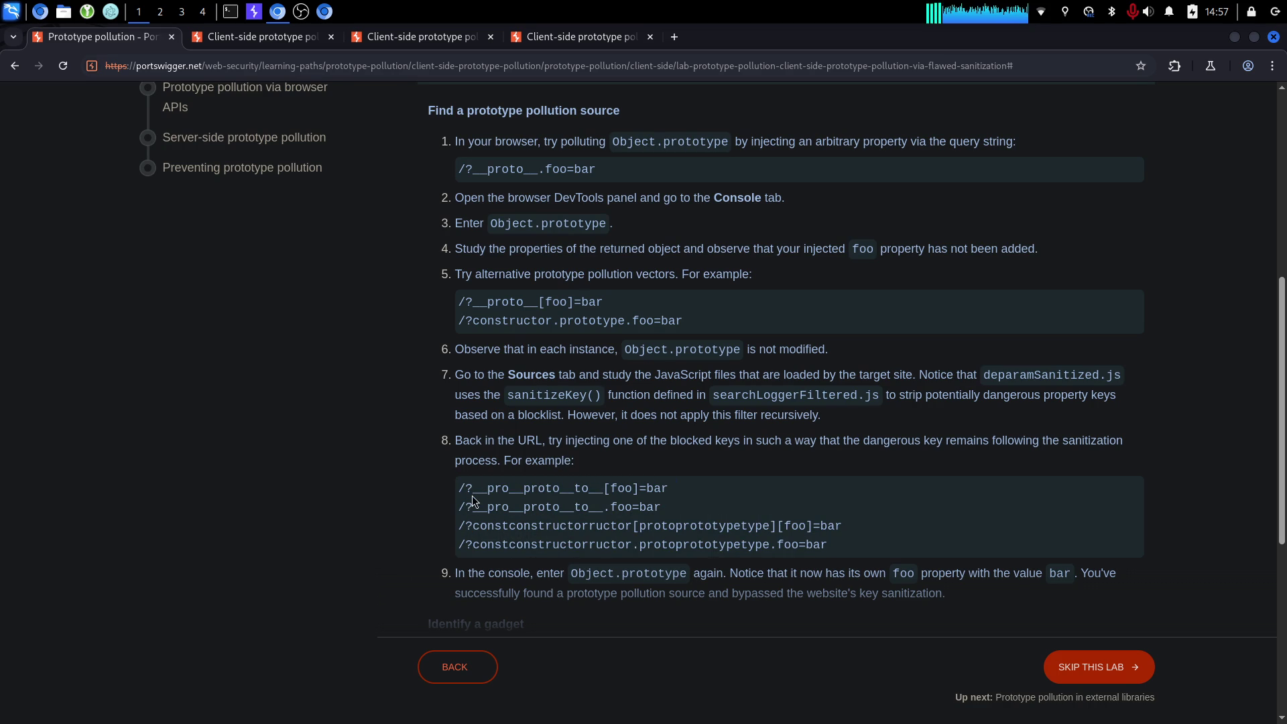
left_click_drag(557, 380, 854, 394)
left_click(855, 394)
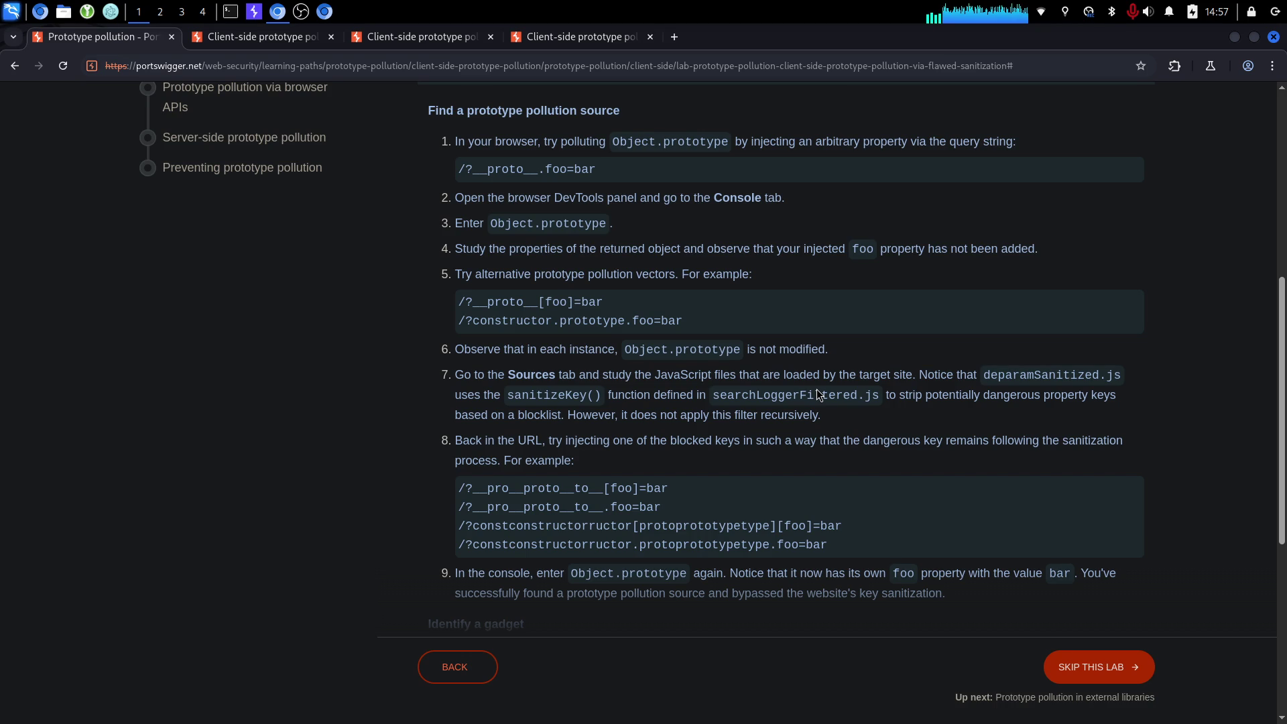
mouse_move(548, 394)
left_mouse_down()
mouse_move(630, 467)
mouse_move(662, 525)
left_mouse_up()
left_click(751, 396)
mouse_move(458, 494)
left_mouse_down()
mouse_move(682, 503)
mouse_move(460, 526)
left_mouse_up()
left_click(682, 502)
left_click(795, 482)
Reload the lab description to show it Solved and close the extra lab tabs.
scroll(786, 478, "down", 6)
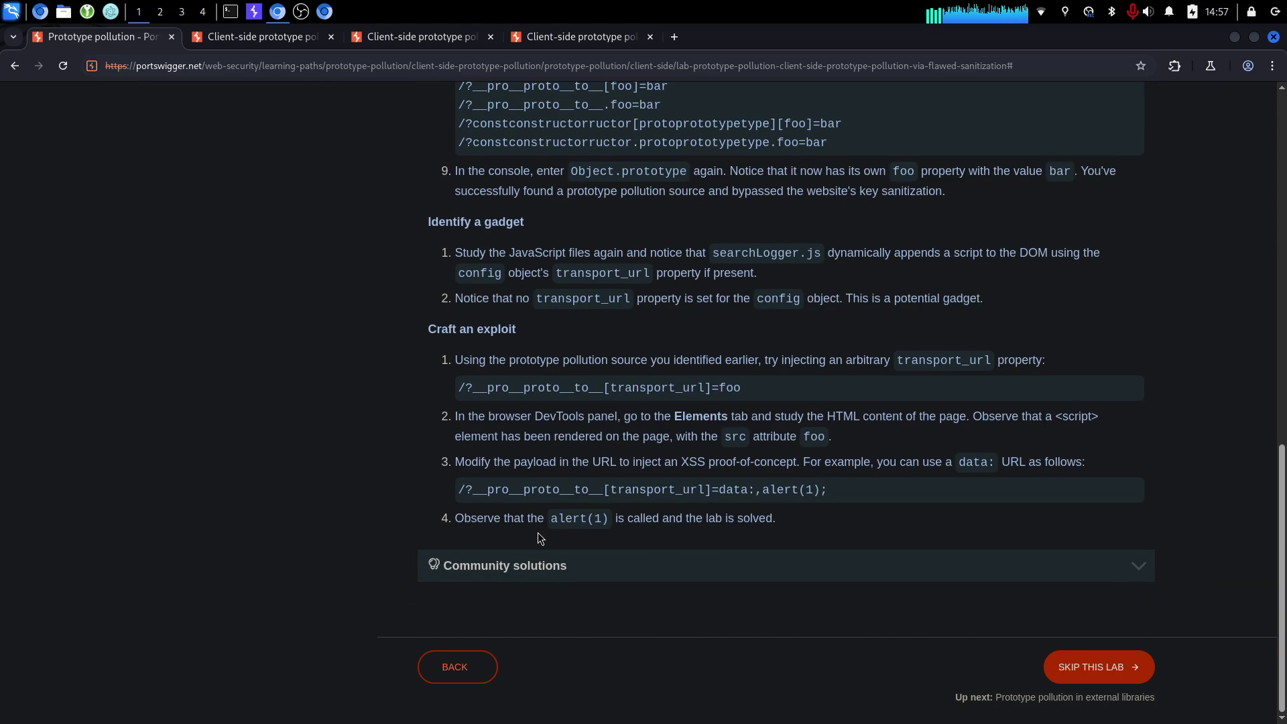
scroll(473, 456, "up", 15)
left_click(63, 65)
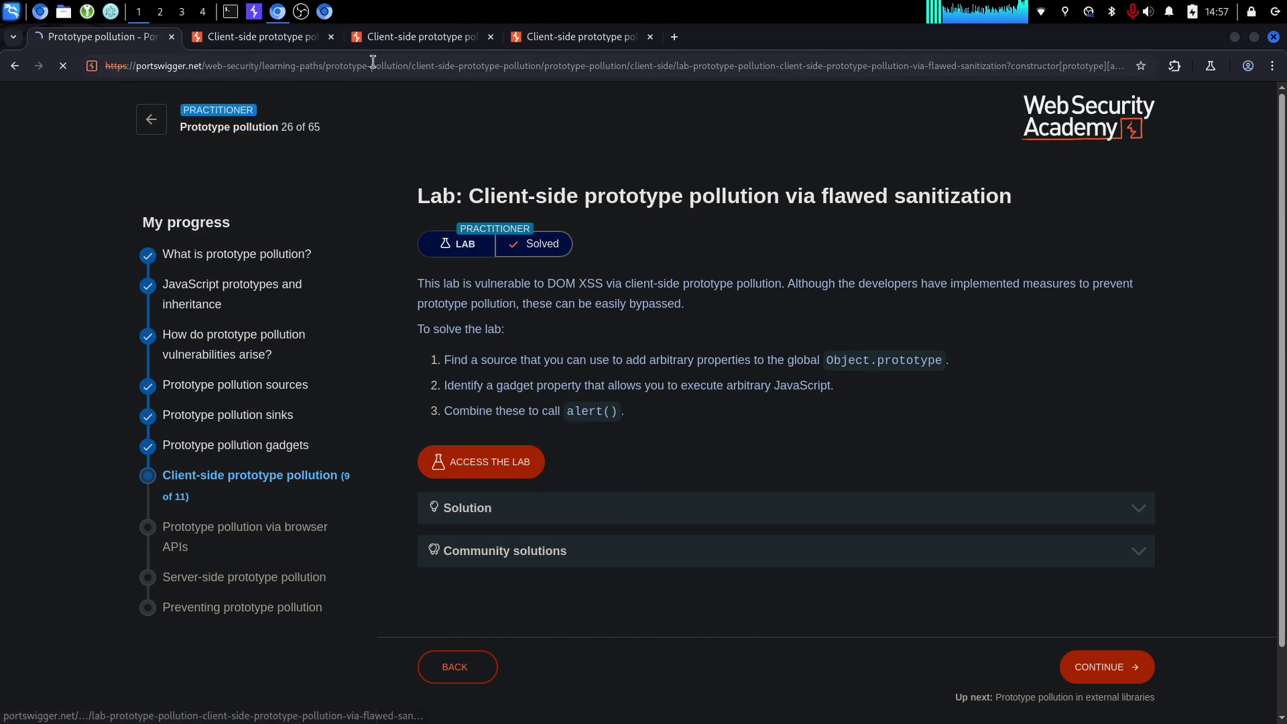
left_click(332, 37)
left_click(331, 36)
left_click(331, 37)
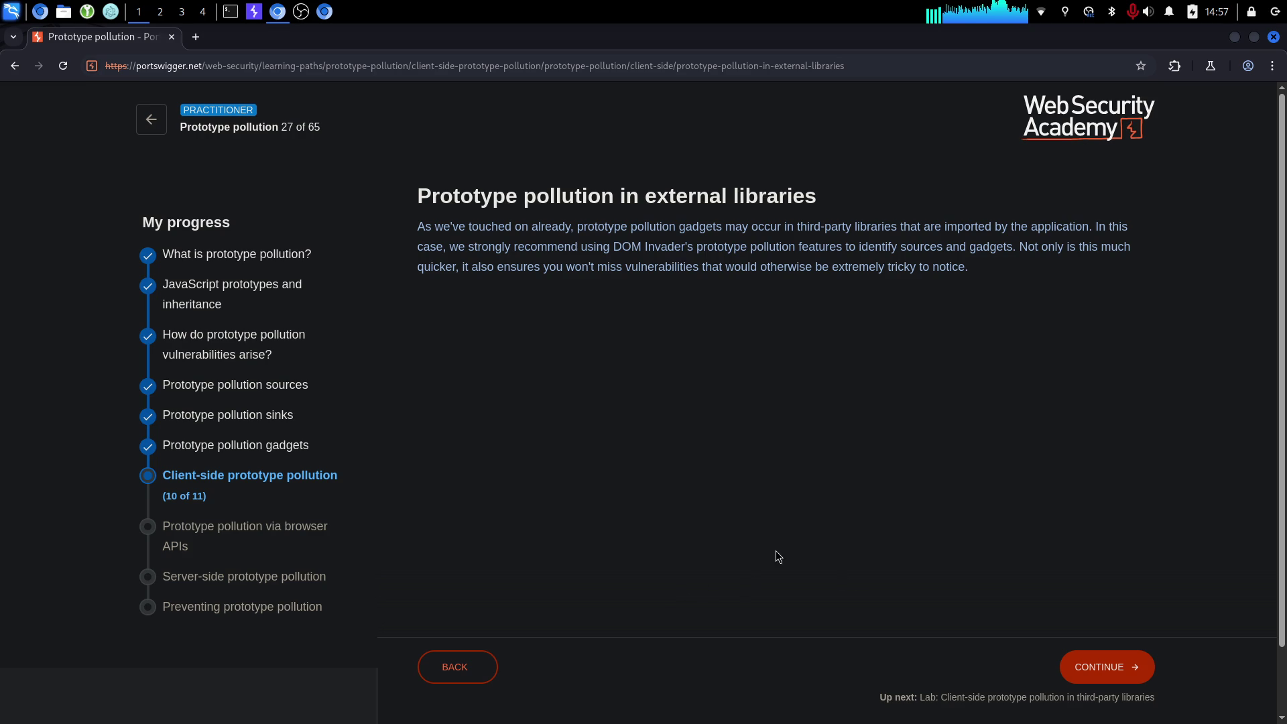
Continue to the third-party libraries lab and launch its lab instance in a new tab.
left_click(1094, 668)
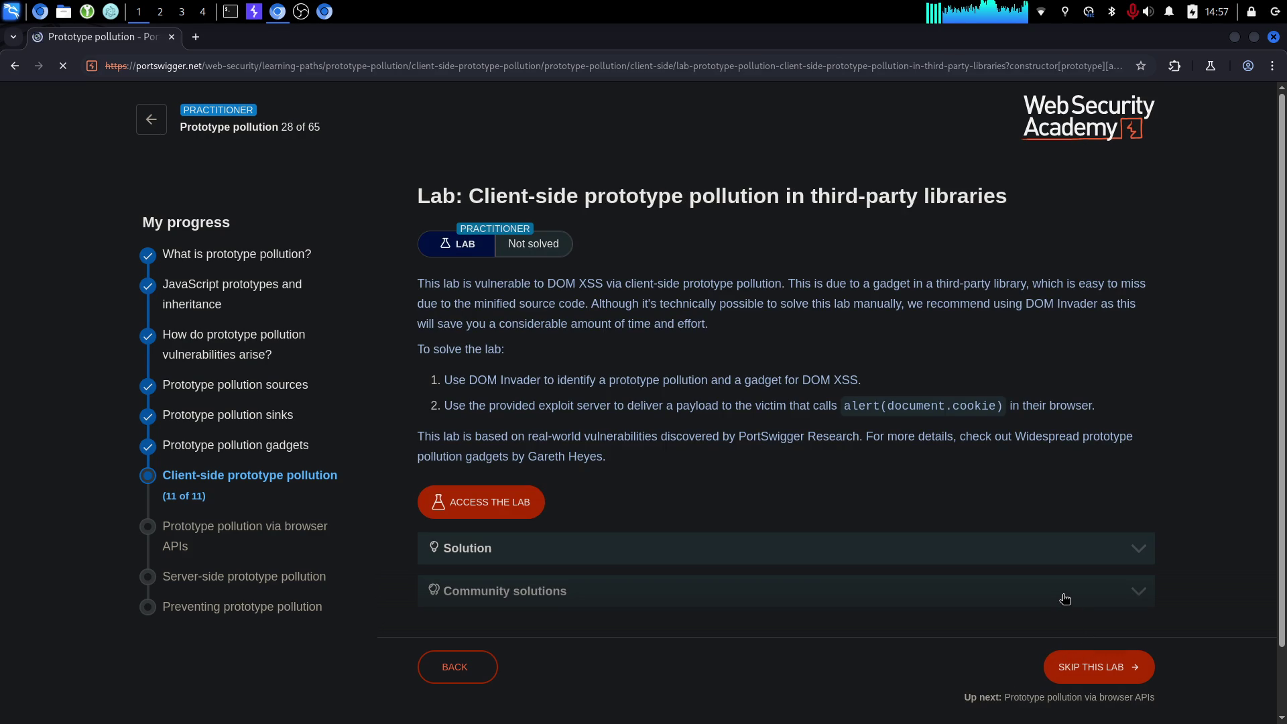
left_click(493, 506)
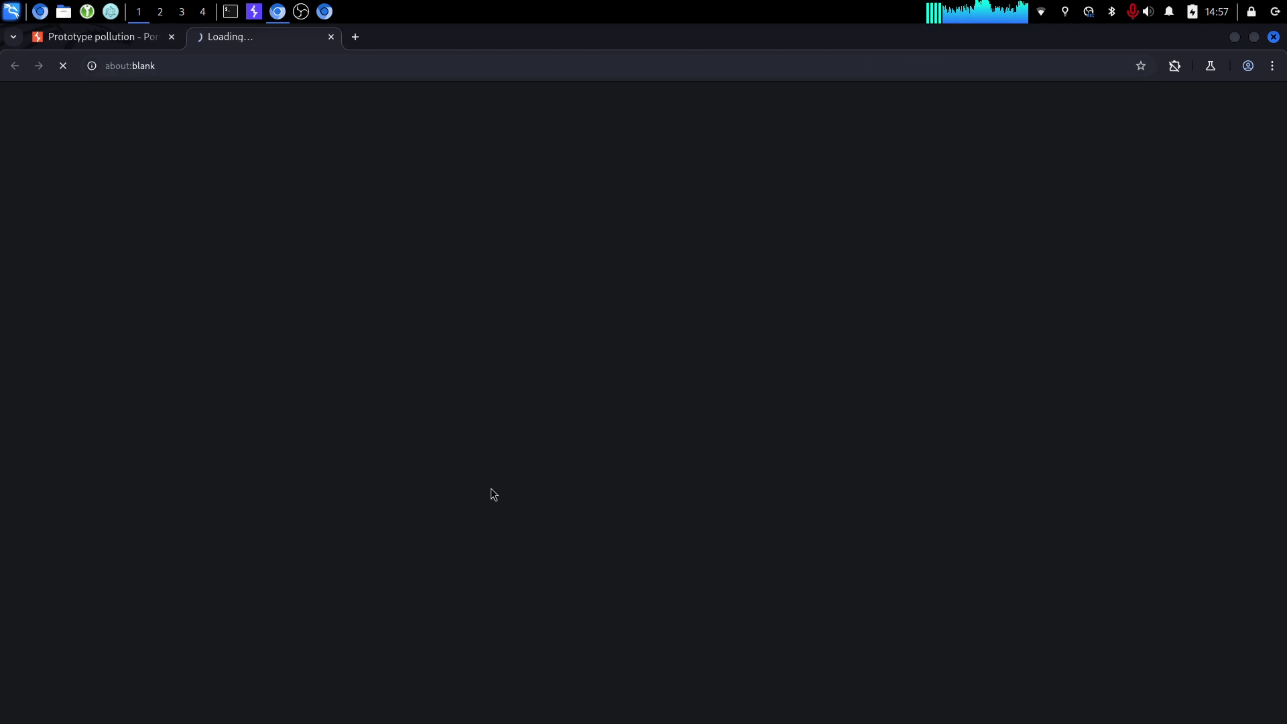
left_click(116, 37)
Review the lab's intro and task steps about the exploit server, then go to the lab's shop page.
scroll(791, 273, "up", 2)
left_click_drag(445, 383, 635, 405)
left_click(556, 405)
triple_click(525, 380)
triple_click(531, 406)
left_click(541, 394)
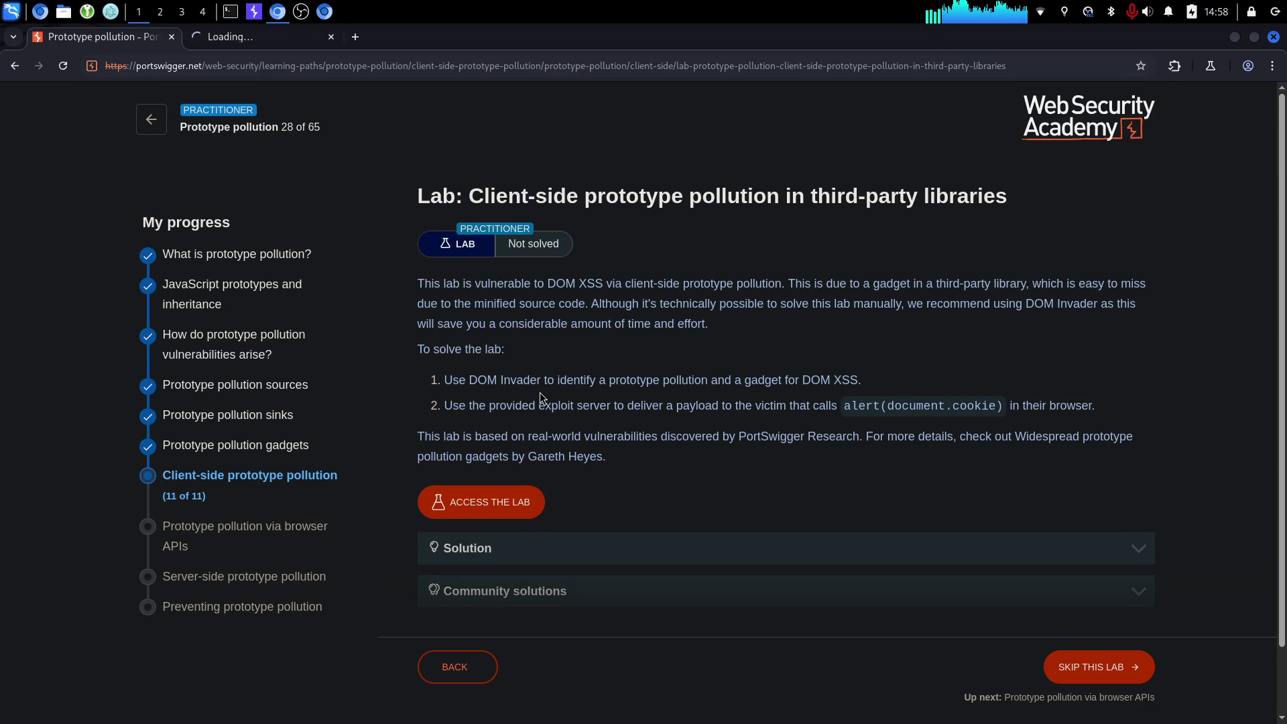
triple_click(530, 322)
left_click(614, 317)
left_click(224, 46)
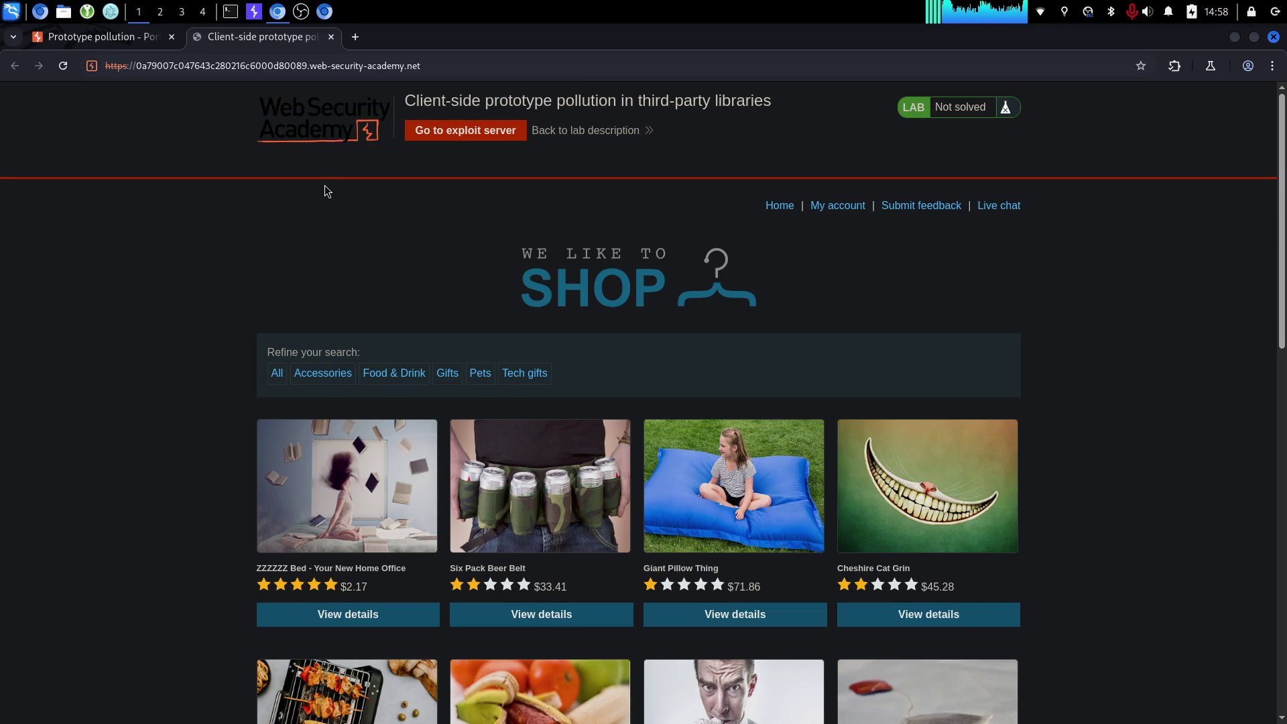
Reload the shop home page and view DOM Invader's __proto__ and constructor[prototype] hash sources.
scroll(224, 273, "down", 13)
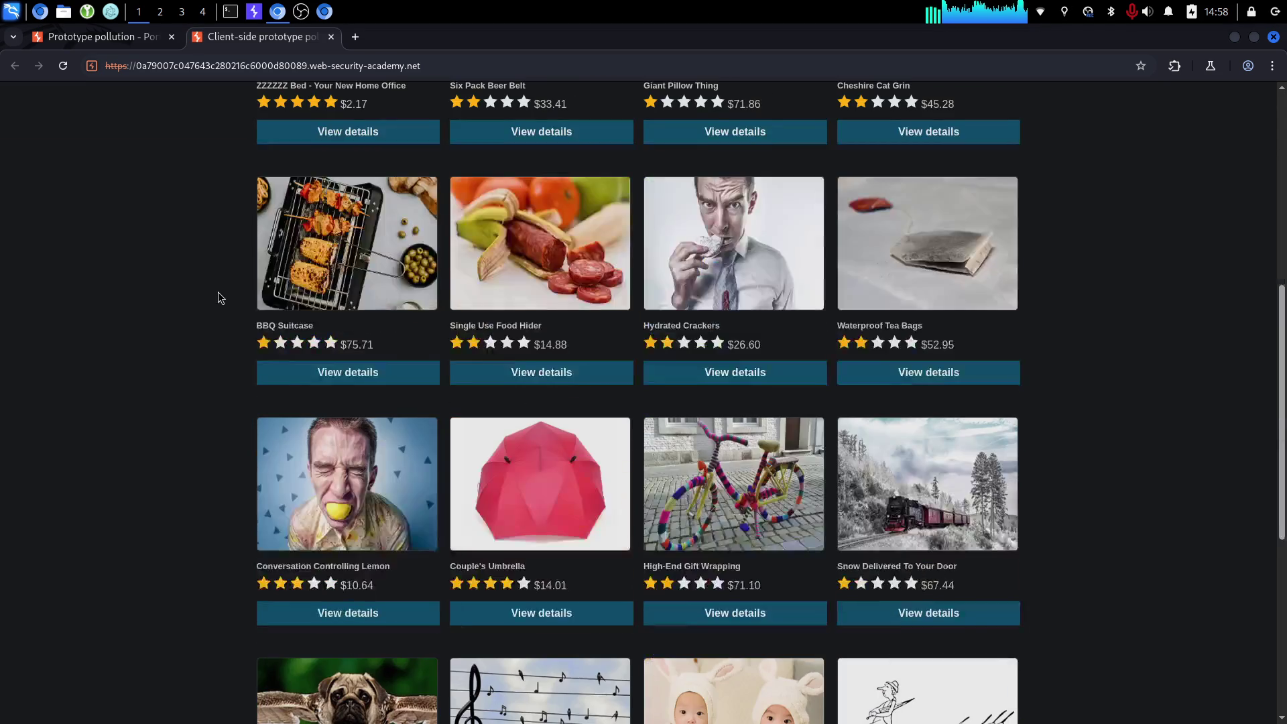
scroll(229, 315, "up", 13)
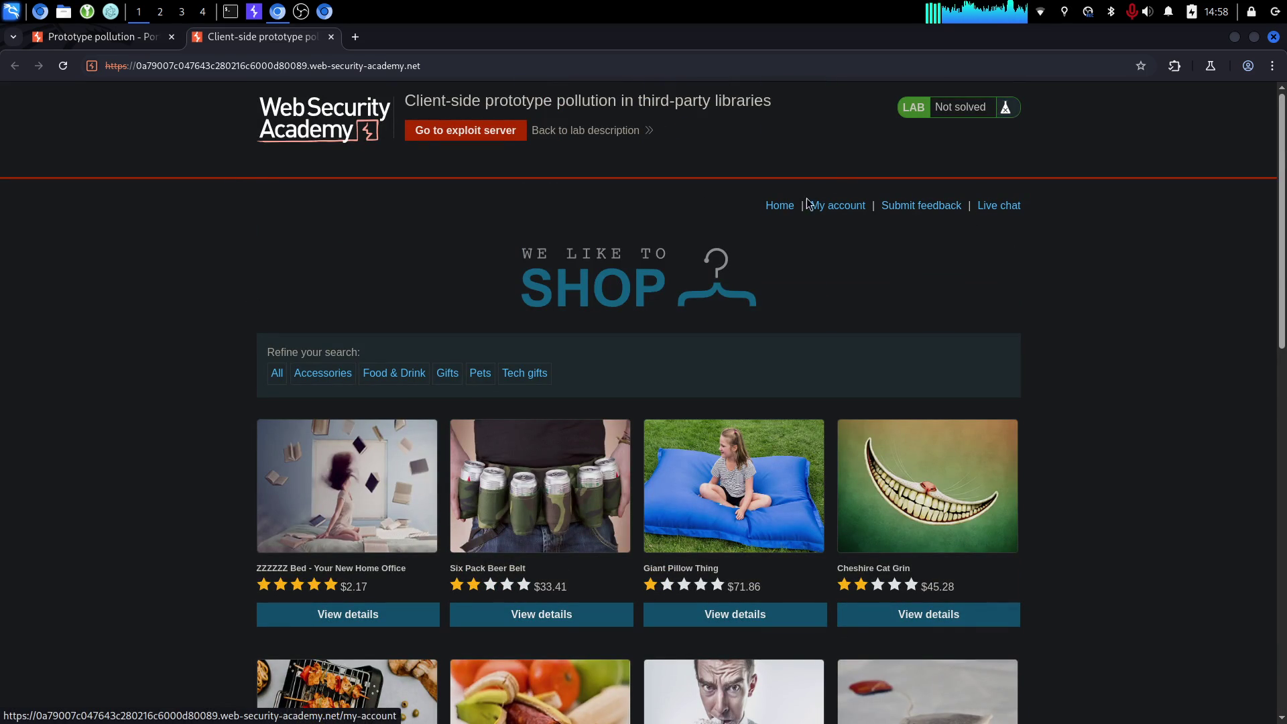
left_click(775, 207)
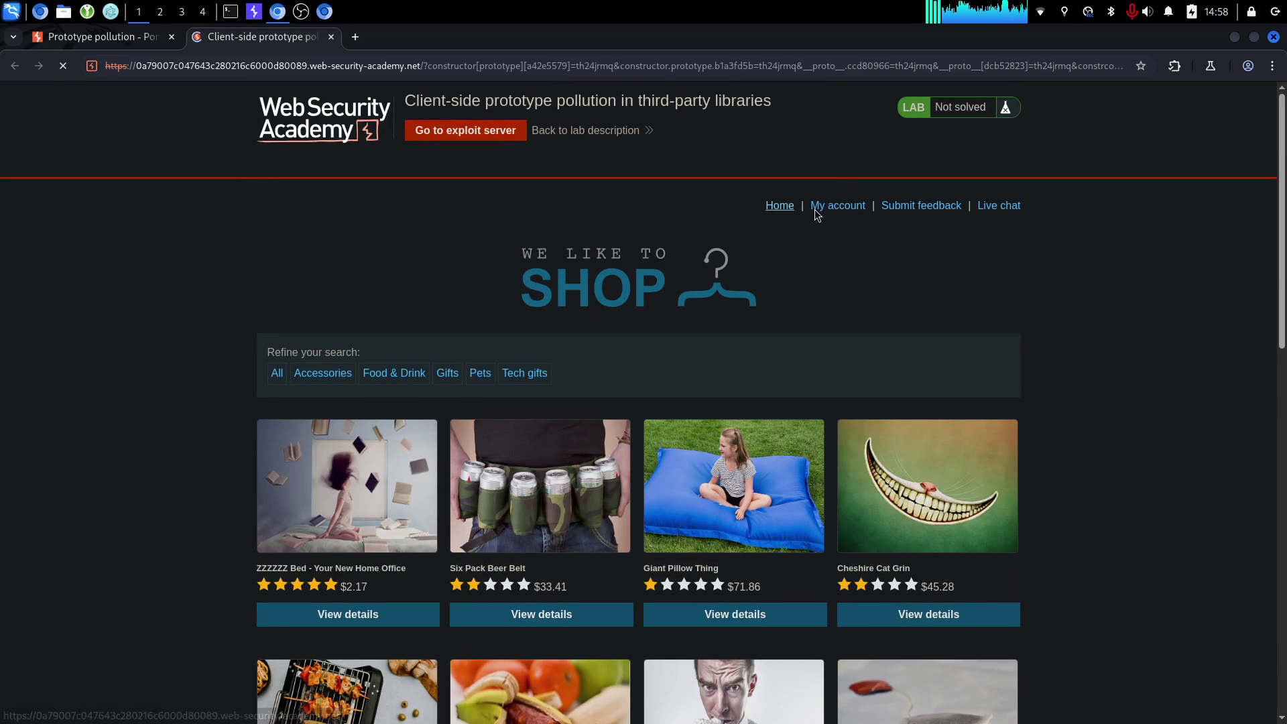
scroll(797, 291, "down", 8)
scroll(784, 279, "up", 8)
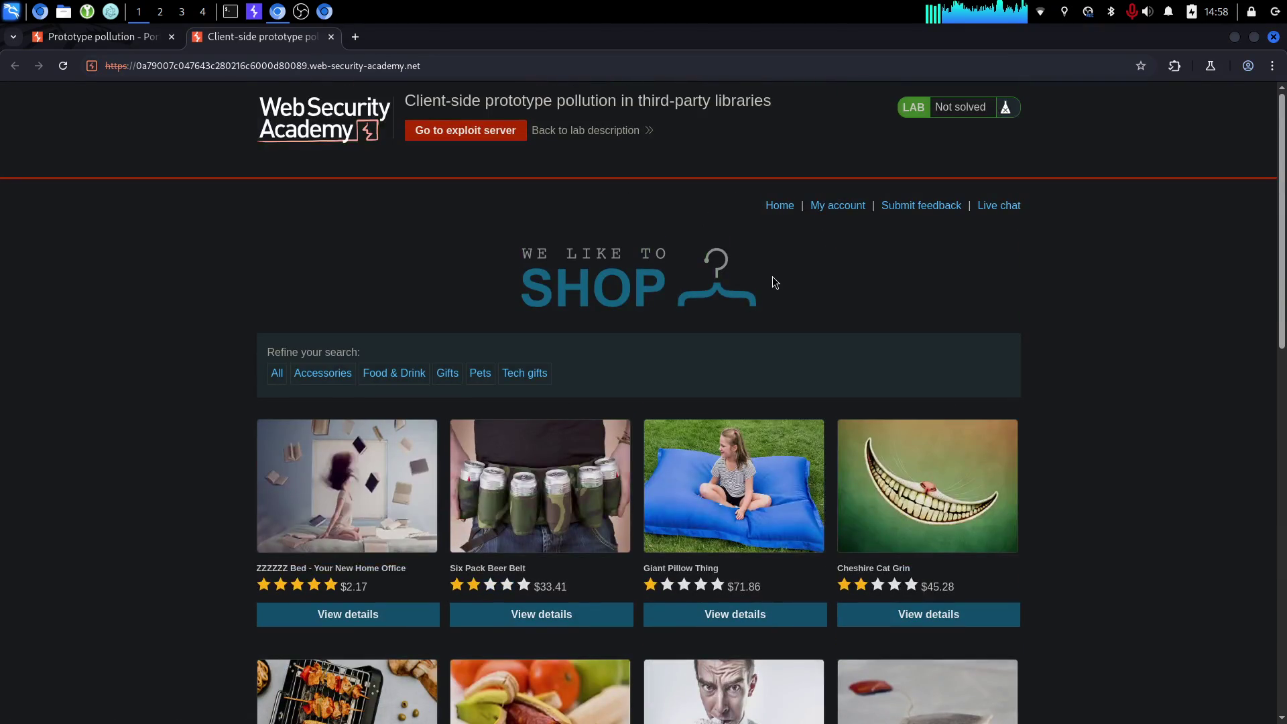
key("F12")
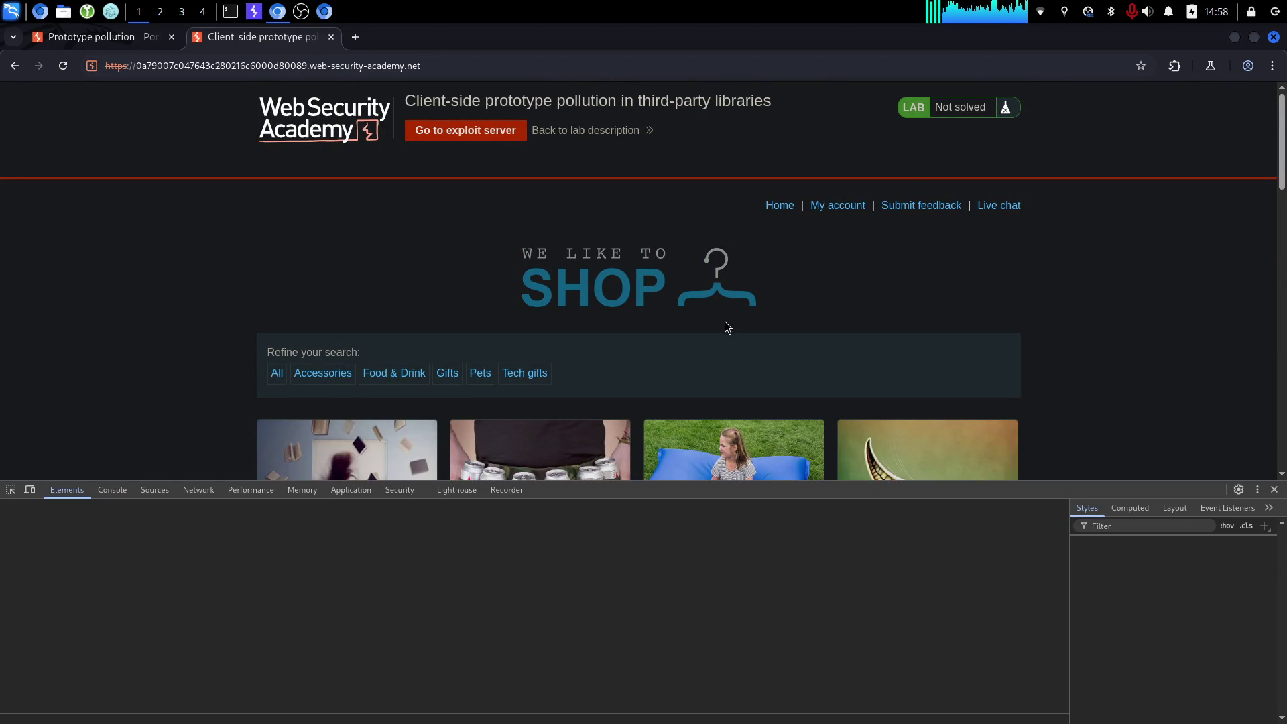
left_click(550, 492)
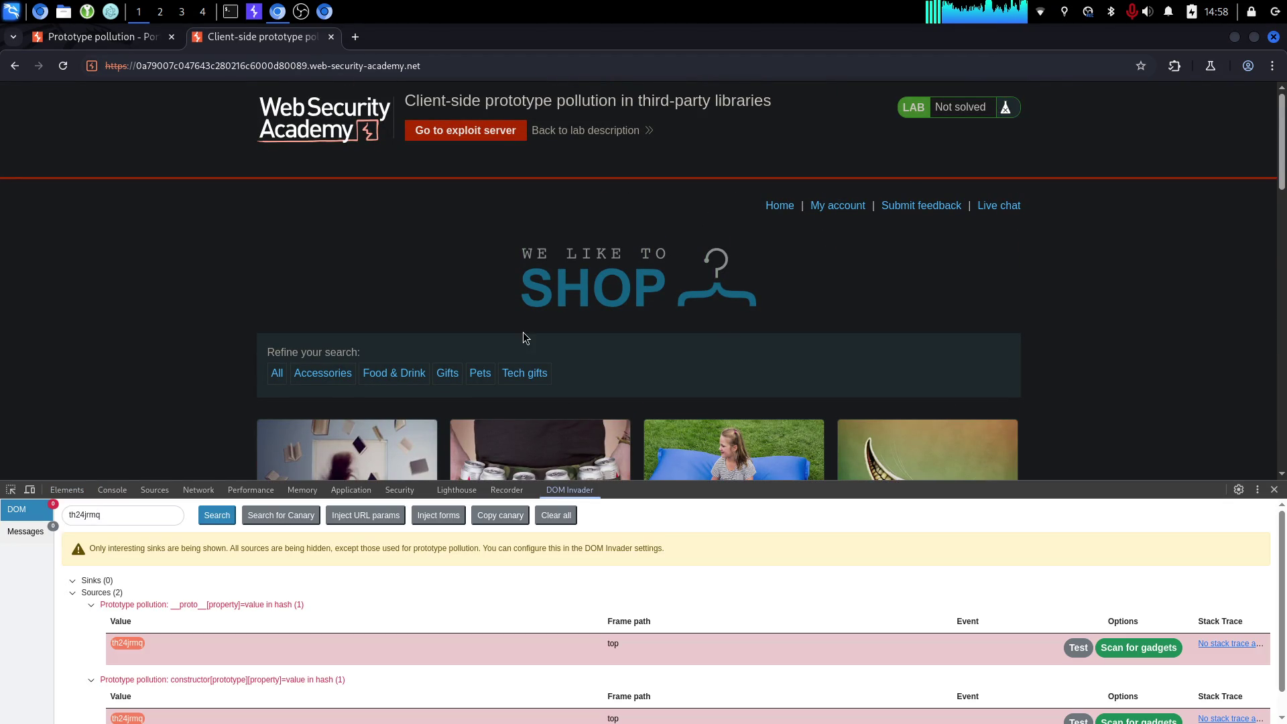
scroll(289, 645, "down", 1)
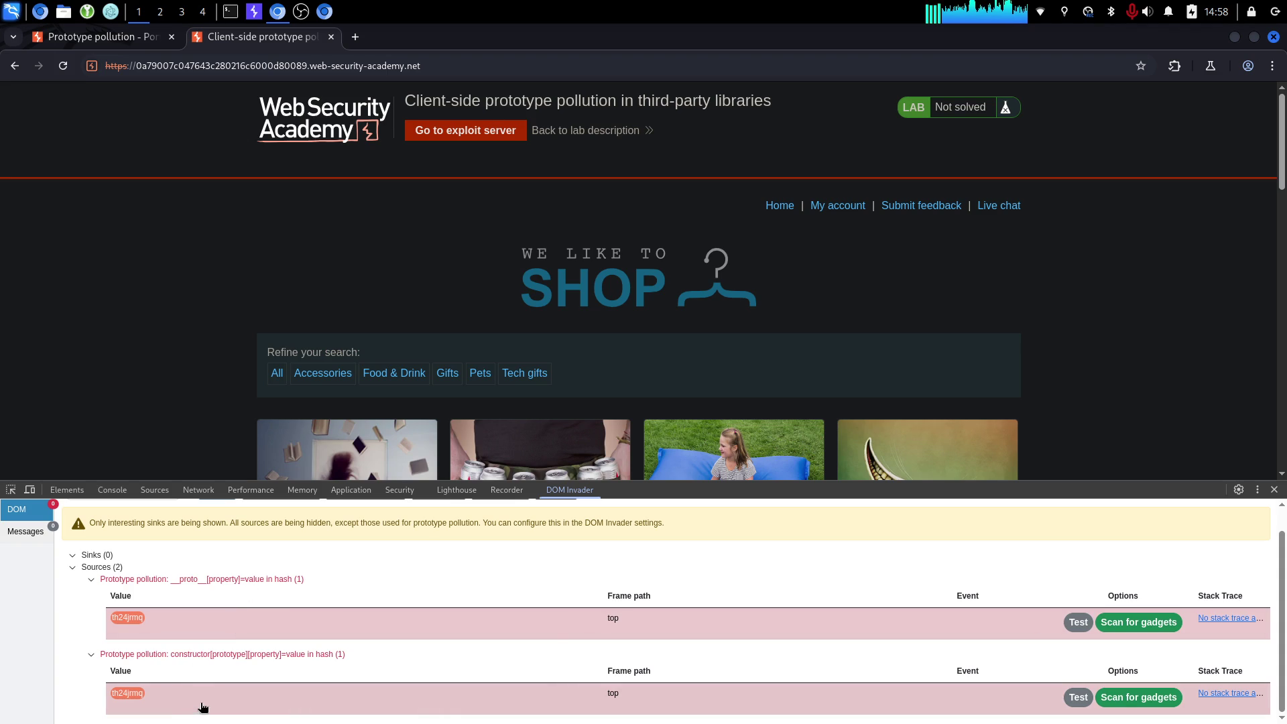
Start a gadget scan from the __proto__ source and view DOM Invader's results in the scan tab.
left_click(1141, 621)
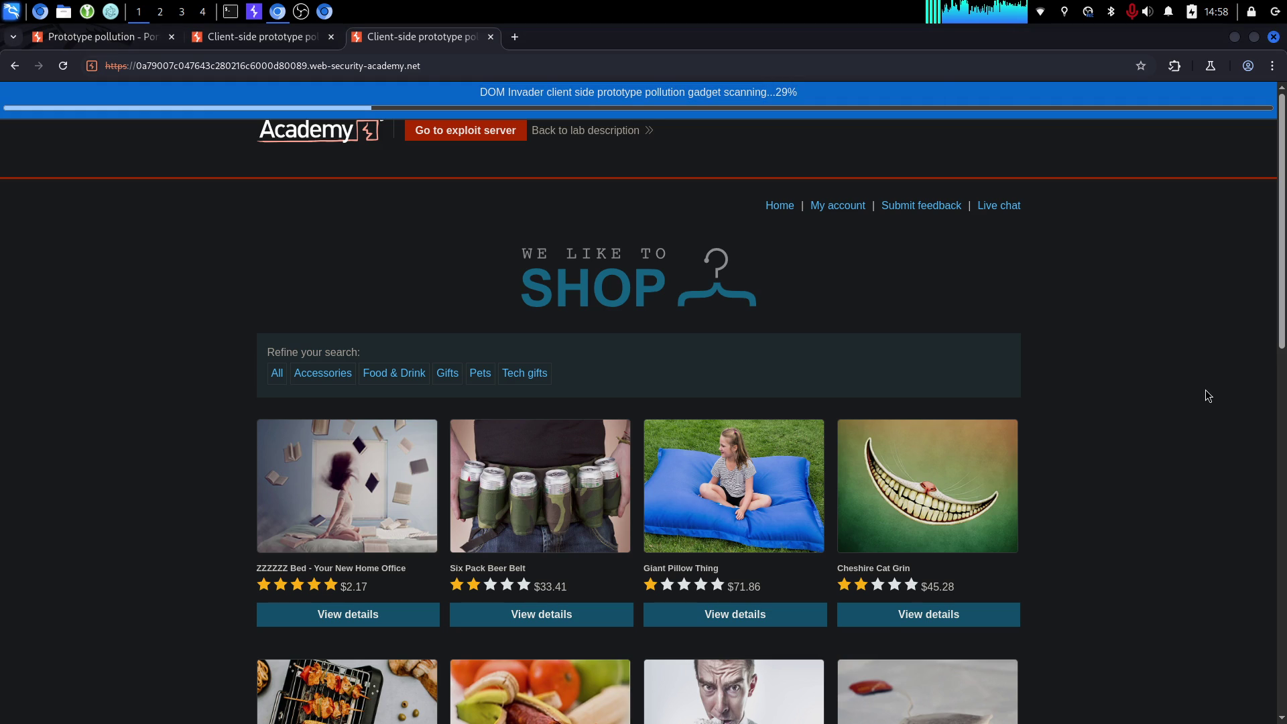
key("ctrl+shift+i")
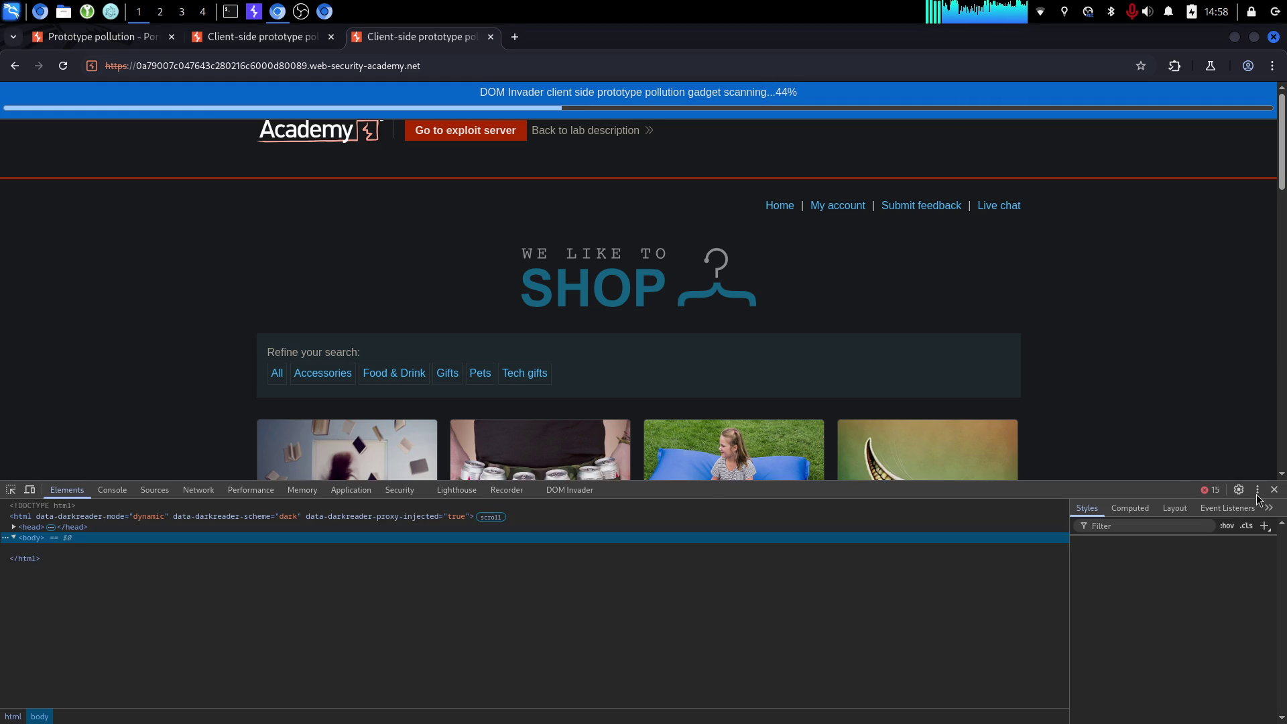
left_click(569, 489)
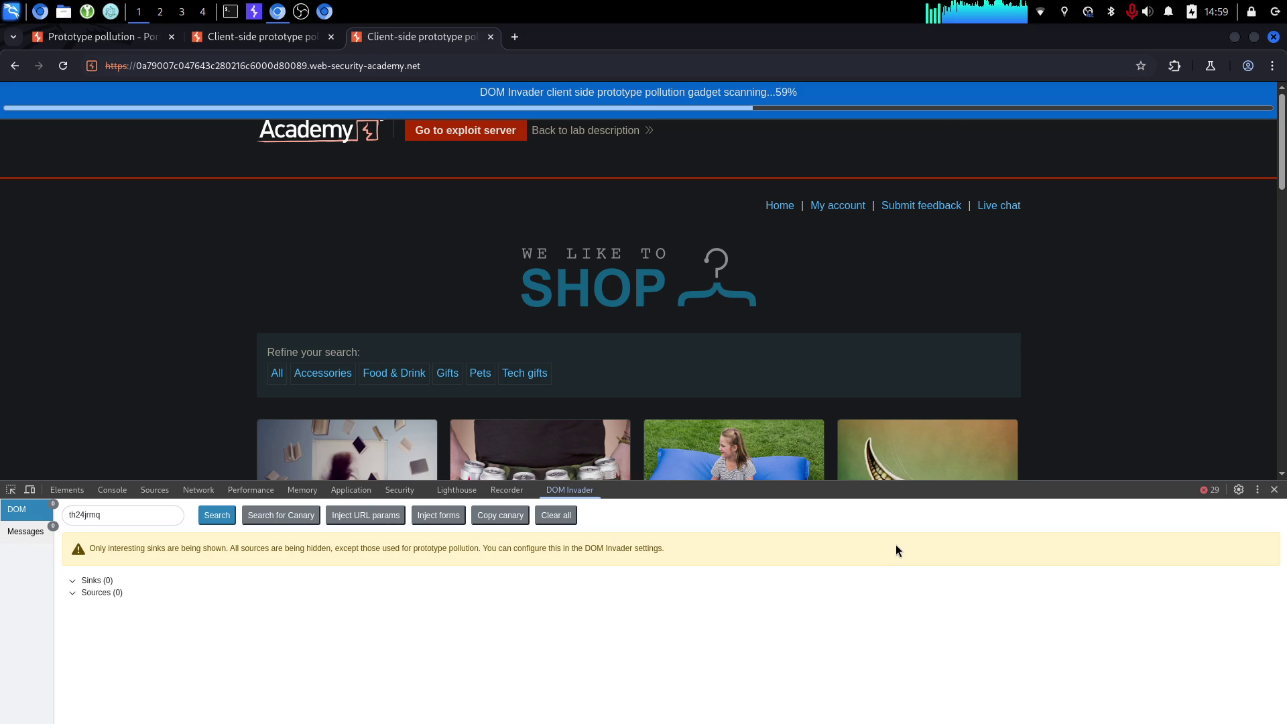
left_click(327, 15)
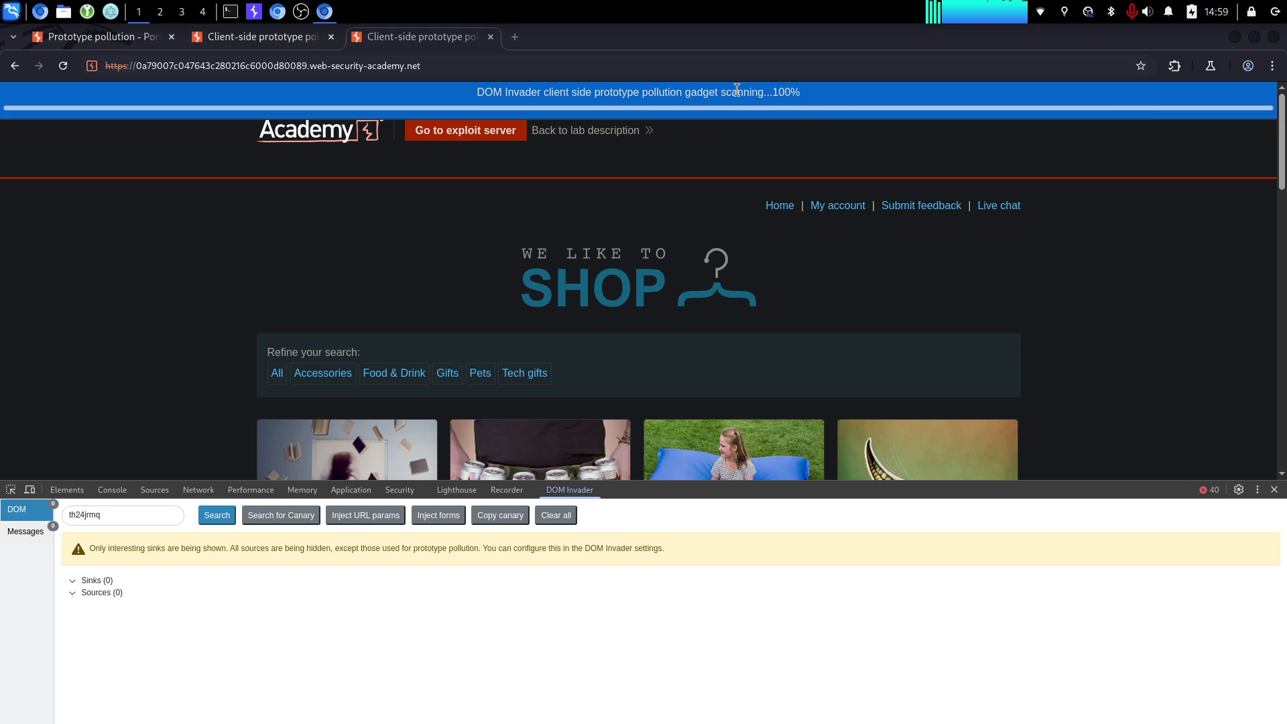
Confirm the __proto__ scan found nothing, close it, and scan the constructor source for gadgets.
left_click(1275, 490)
scroll(716, 369, "down", 6)
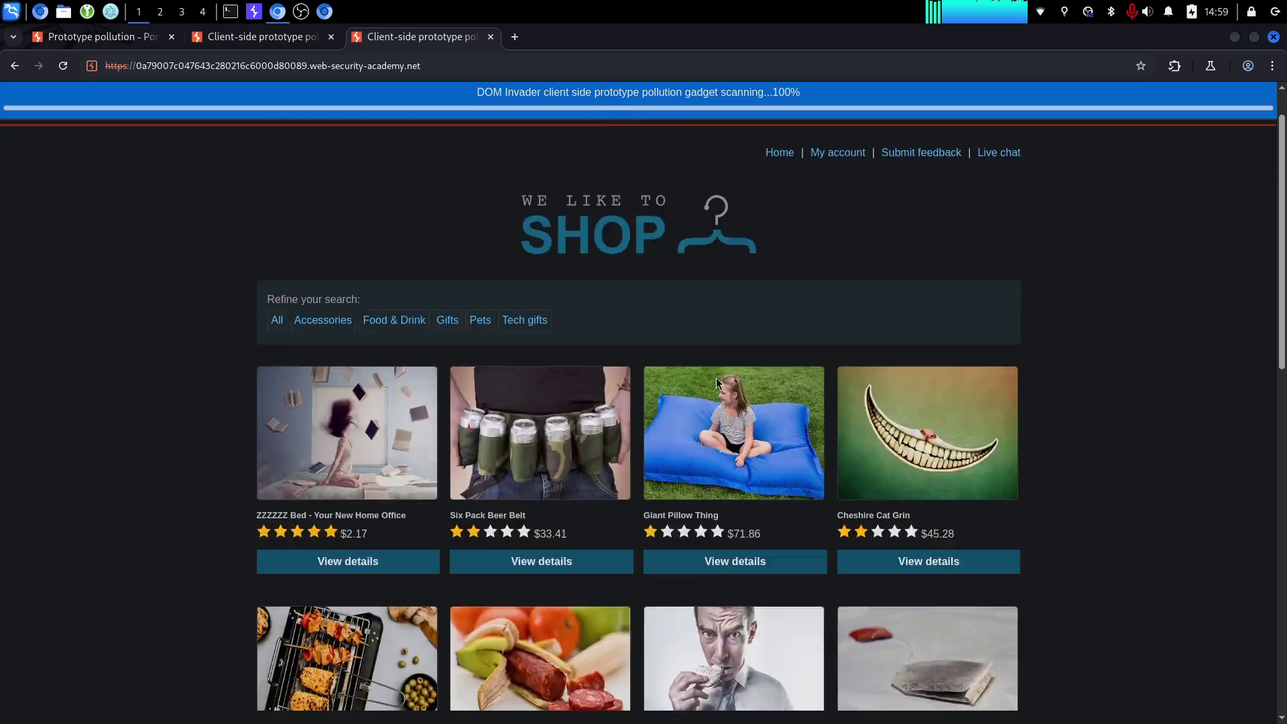
scroll(726, 368, "up", 6)
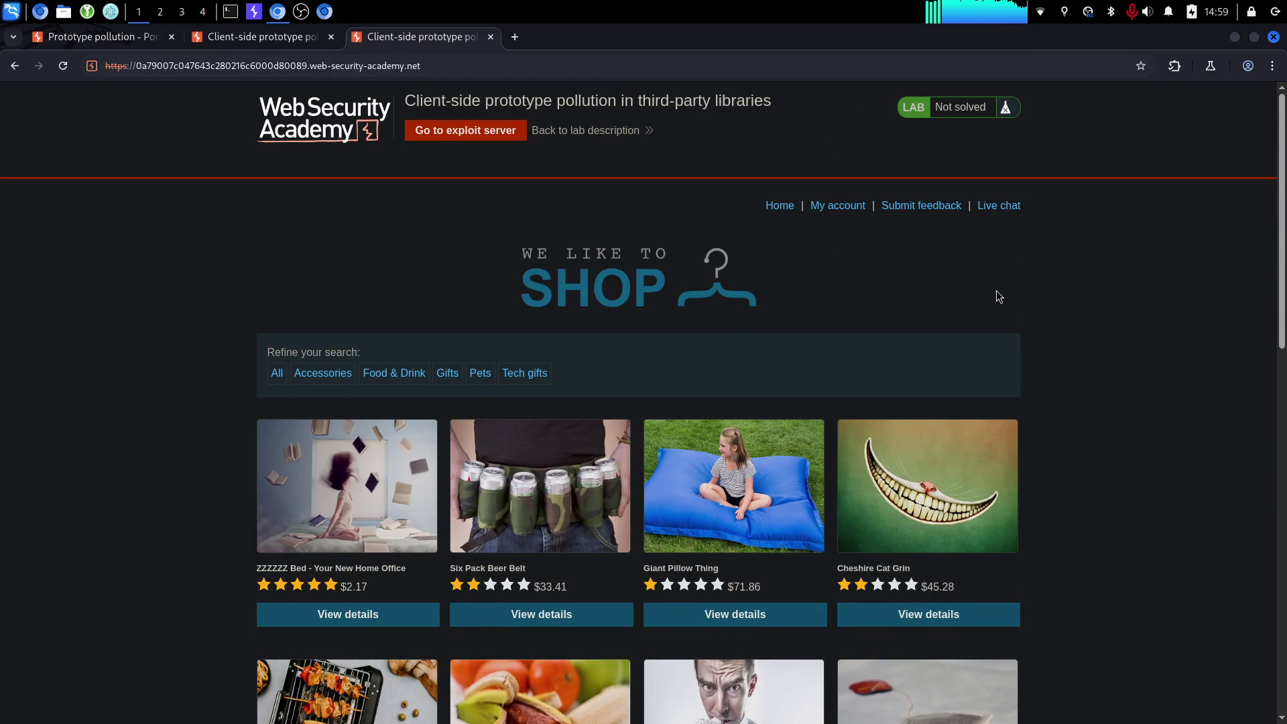
key("F12")
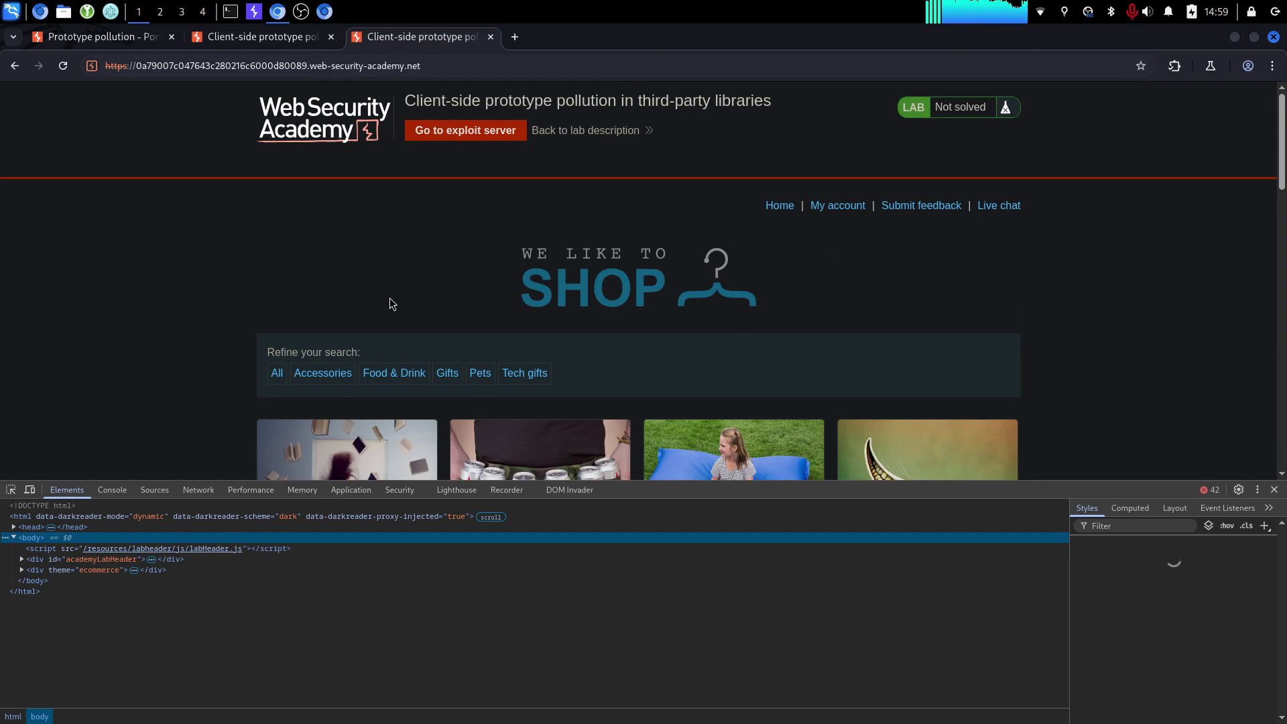
left_click(559, 494)
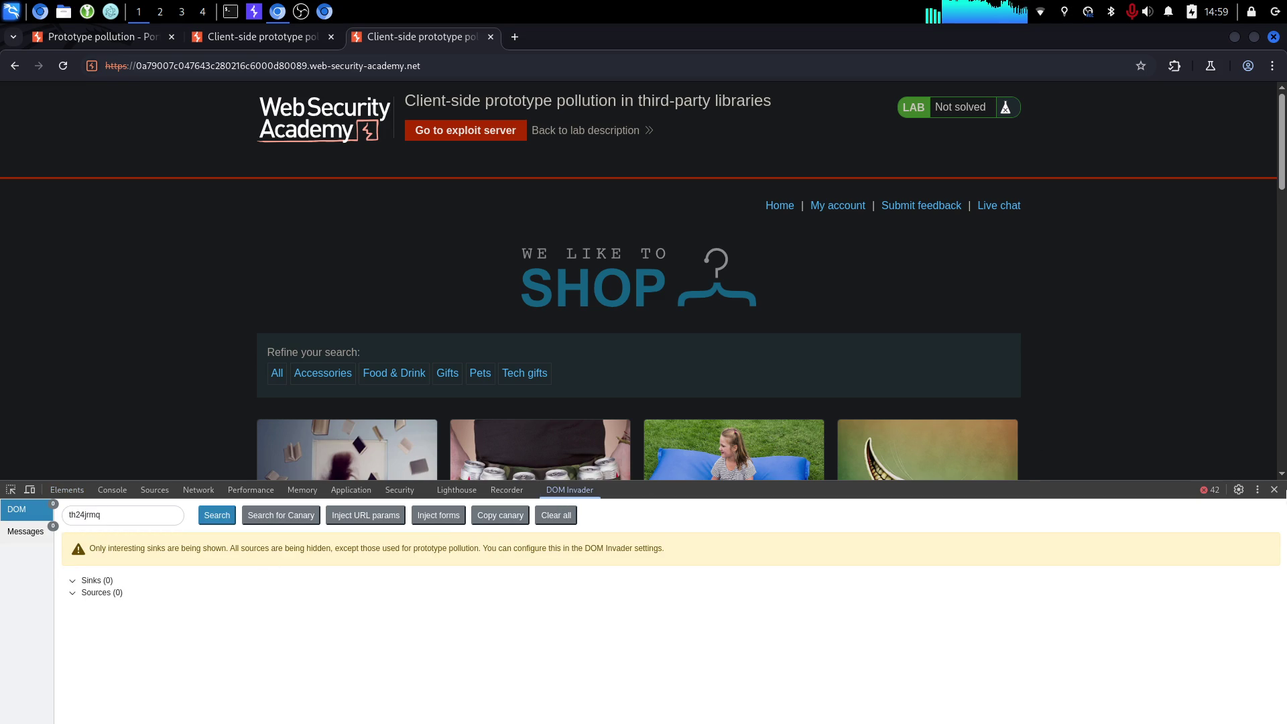
left_click(1274, 490)
key("ctrl+w")
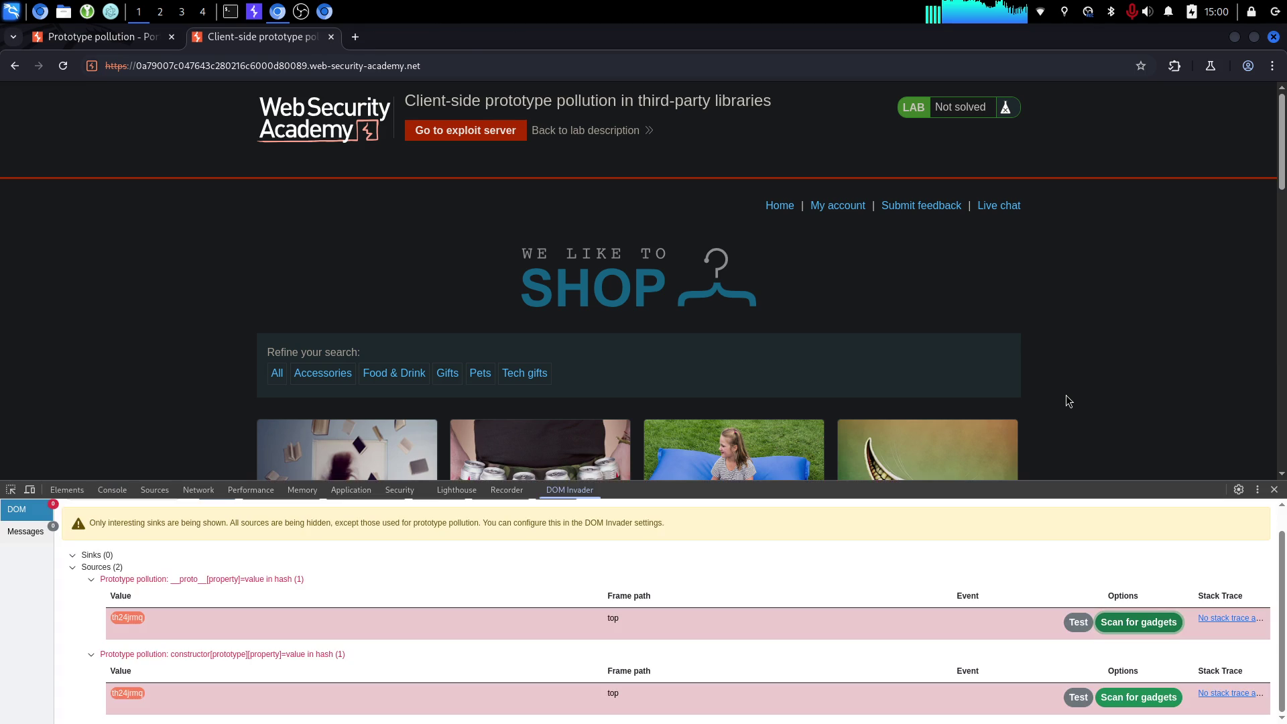
left_click(1139, 698)
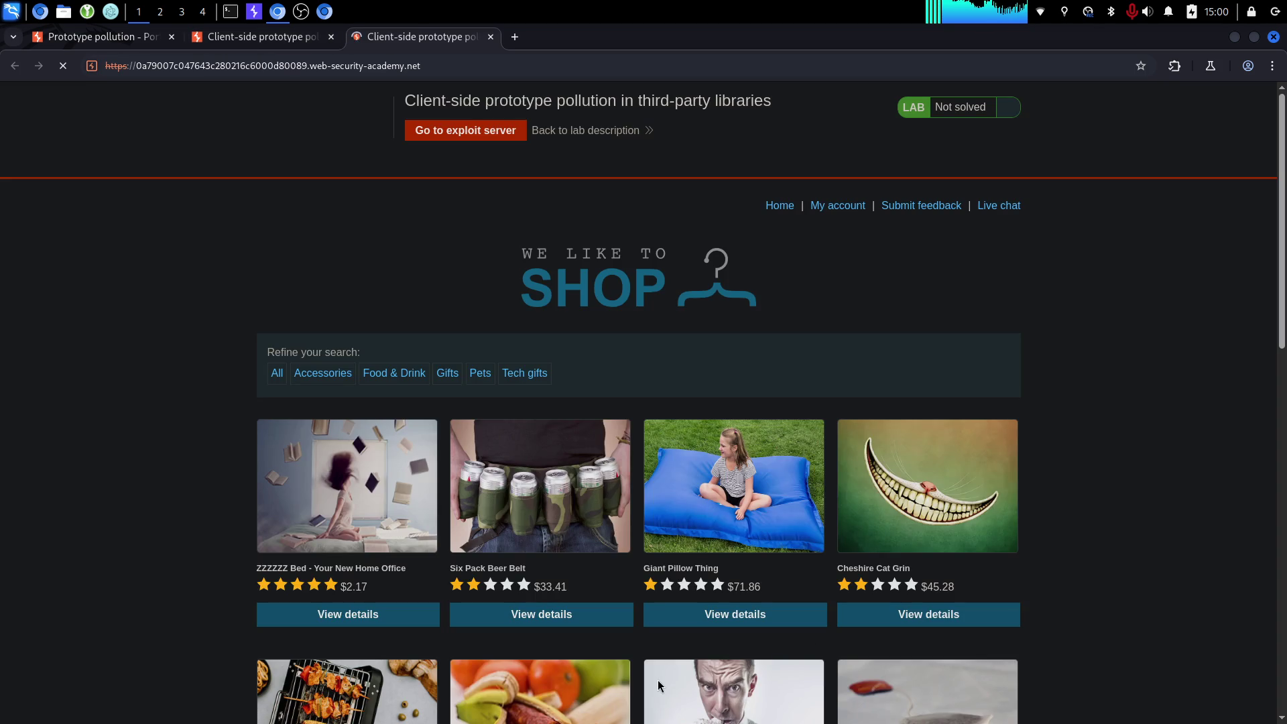
left_click(228, 13)
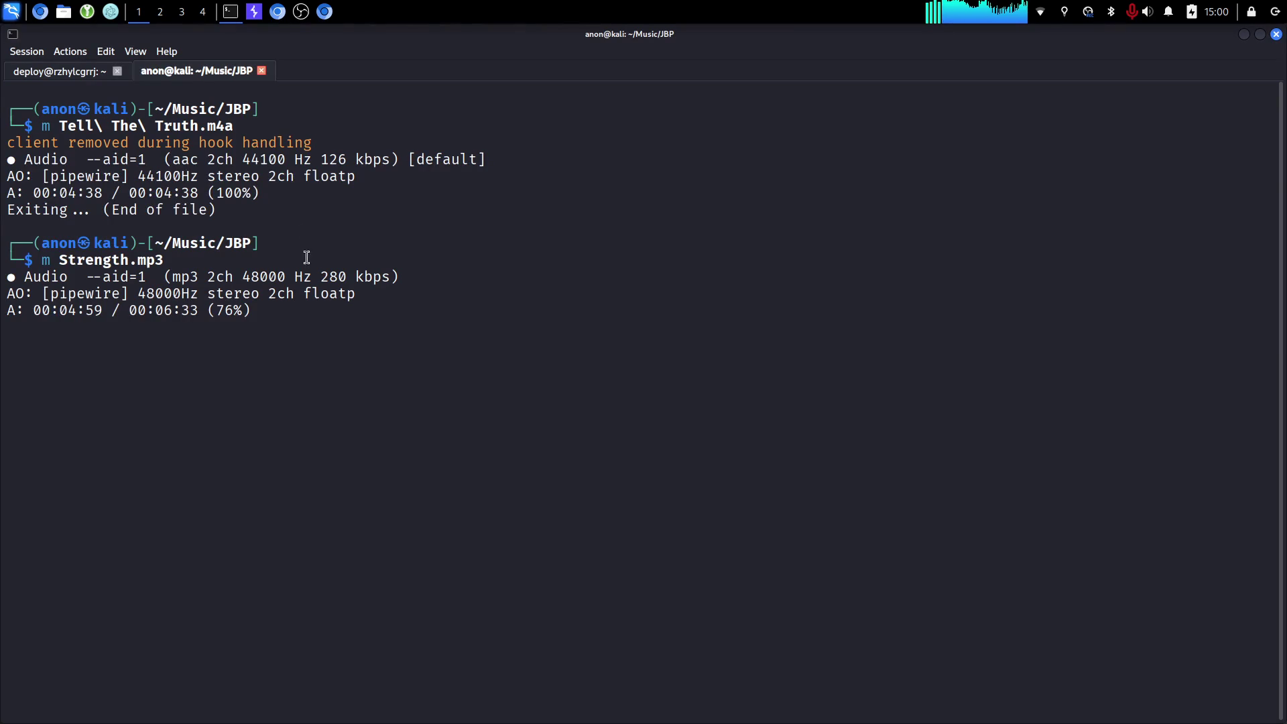
Pause the mpv music playback and return to the browser's shop page.
key("space")
left_click(324, 12)
left_click(280, 12)
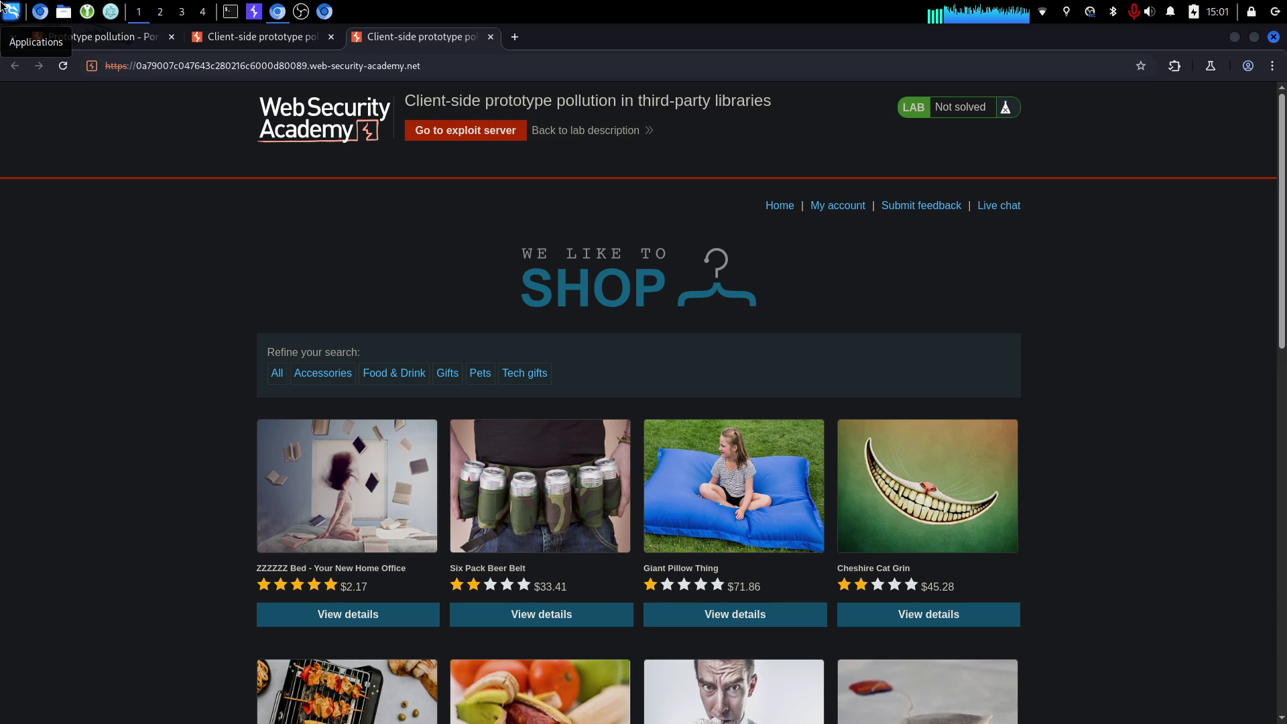
Confirm DOM Invader found no gadgets in the constructor scan tab and close that tab.
key("F12")
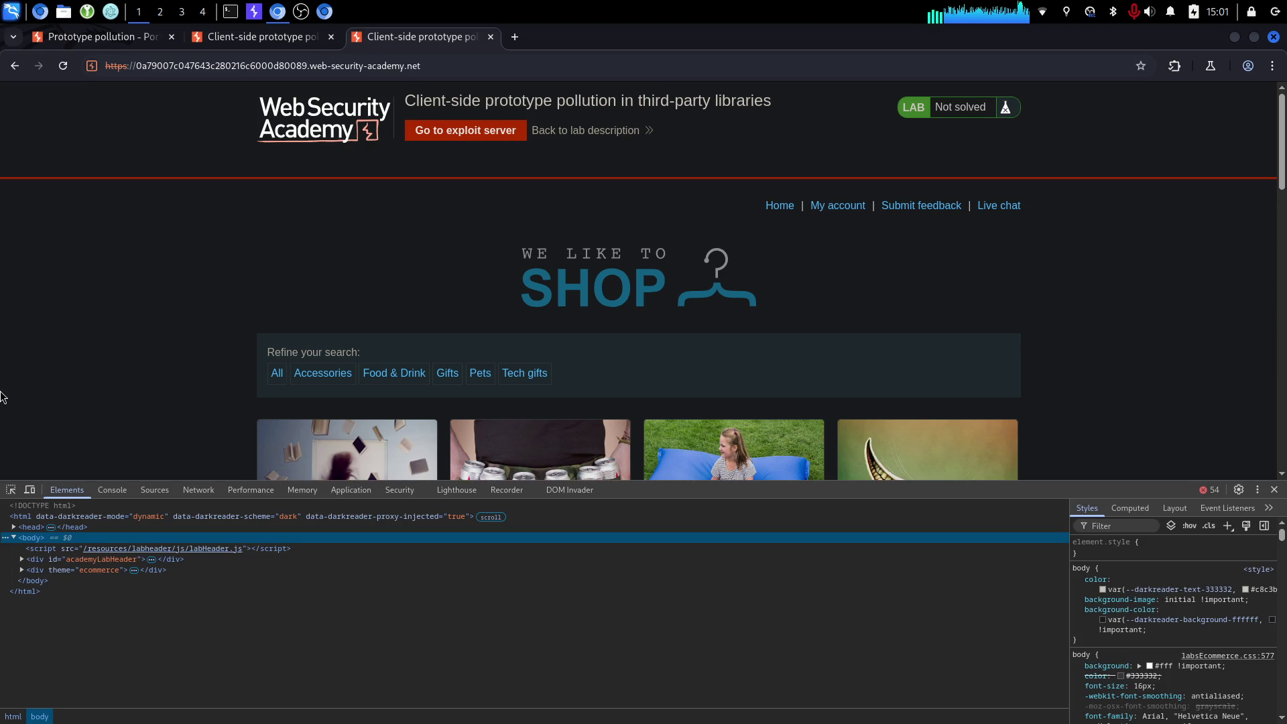
left_click(566, 489)
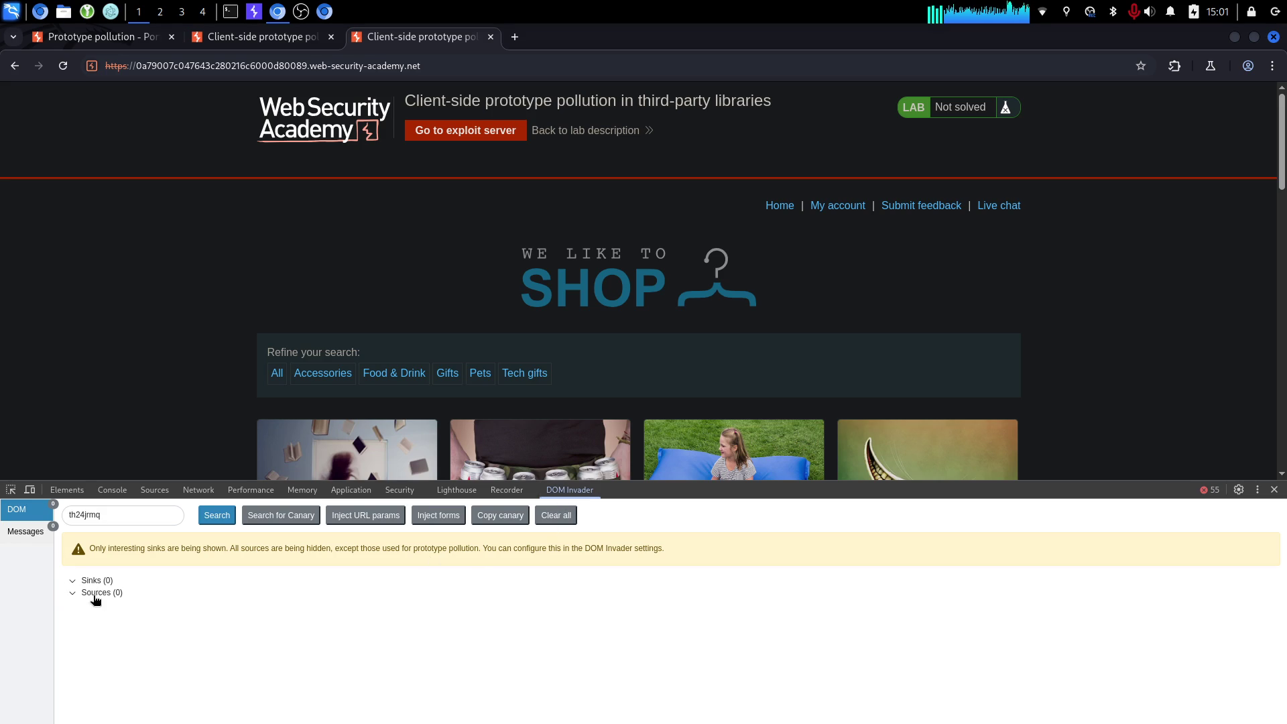
left_click(1274, 486)
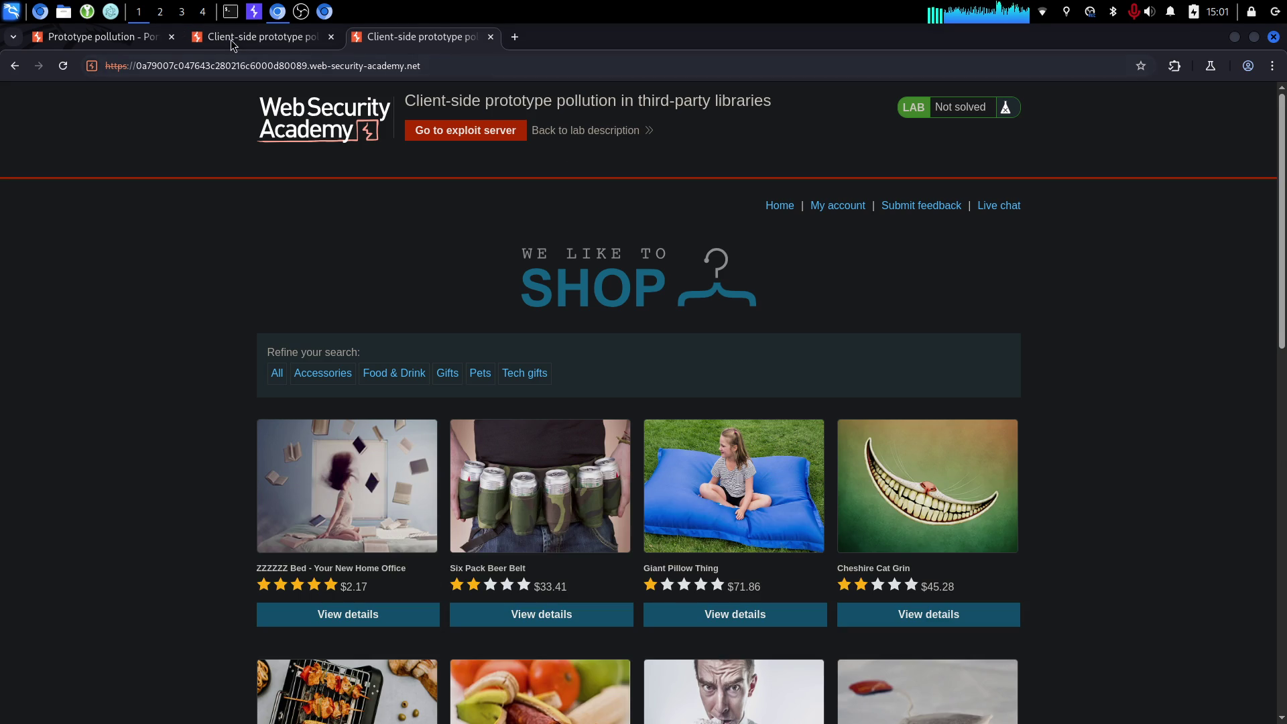
left_click(231, 43)
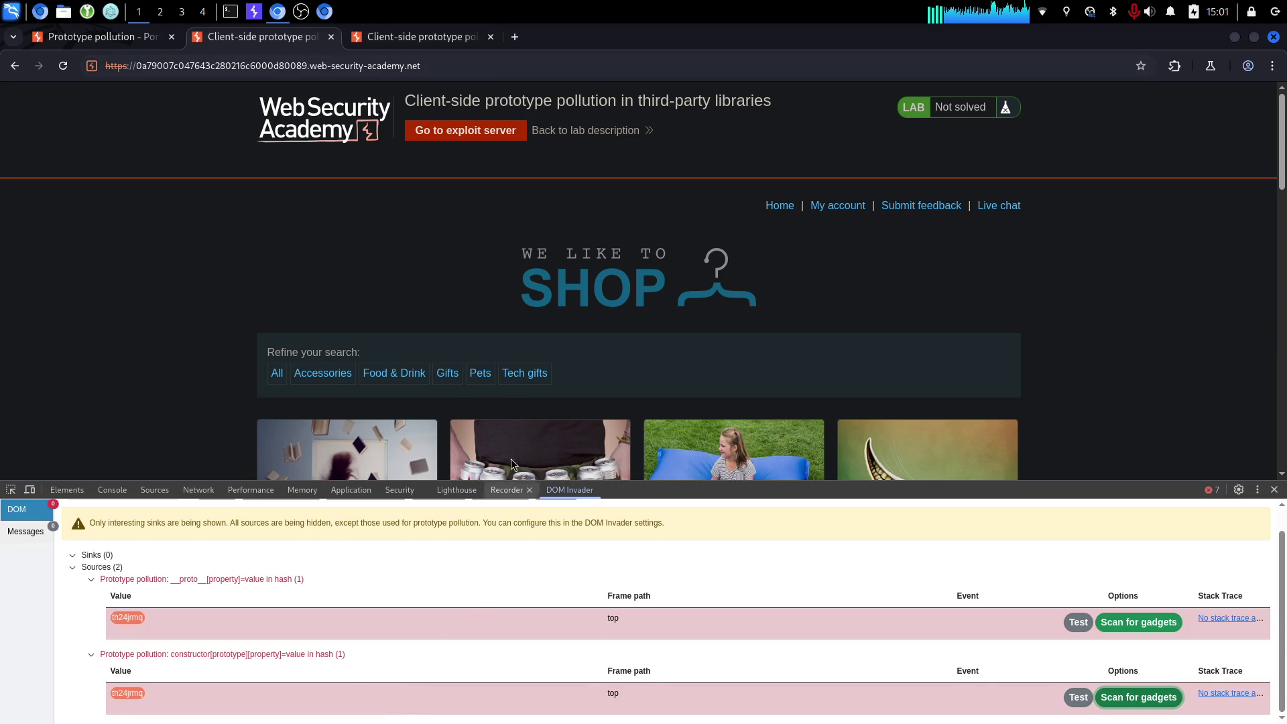
left_click(447, 41)
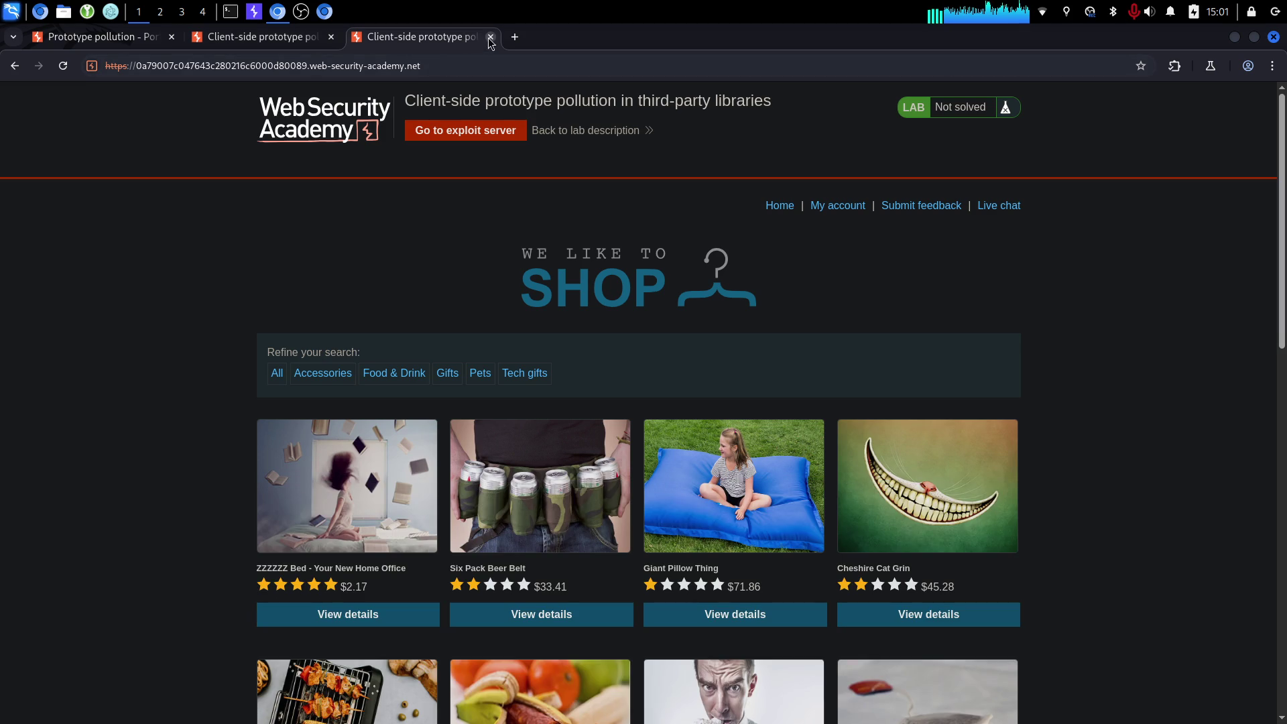
left_click(490, 37)
Show the third-party libraries lab description page, still Not solved.
left_click(138, 41)
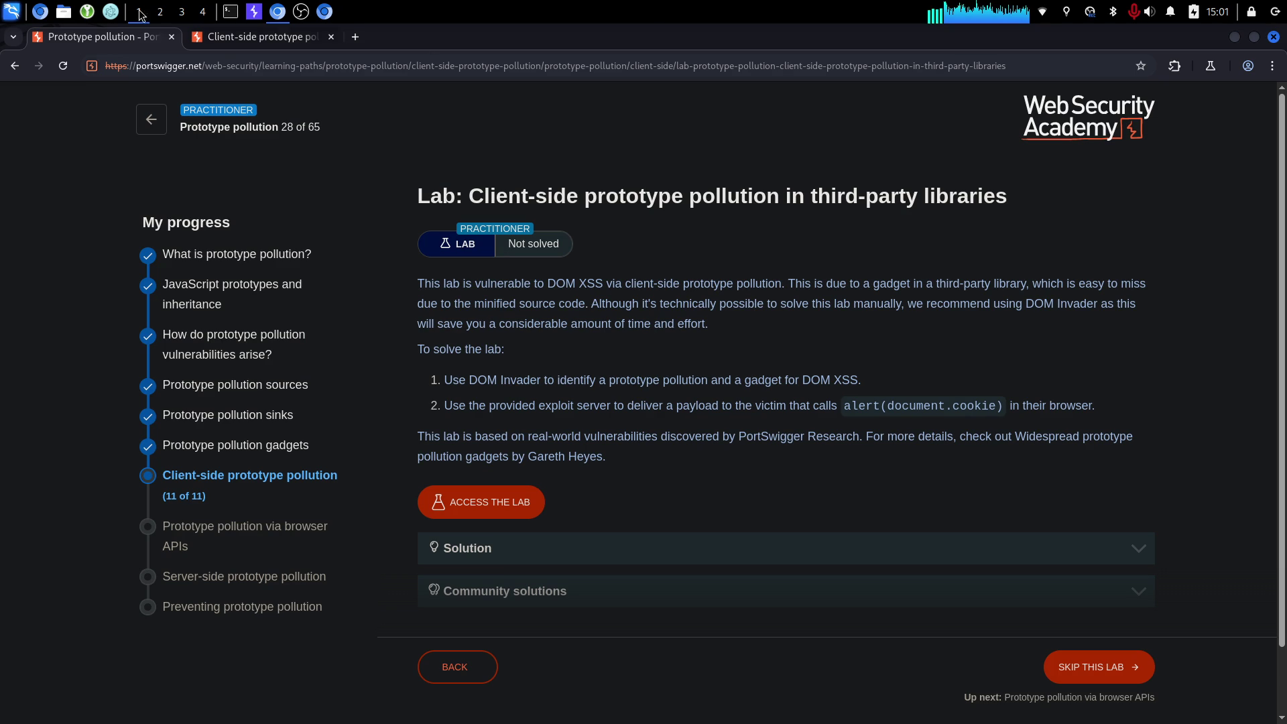
left_click(231, 14)
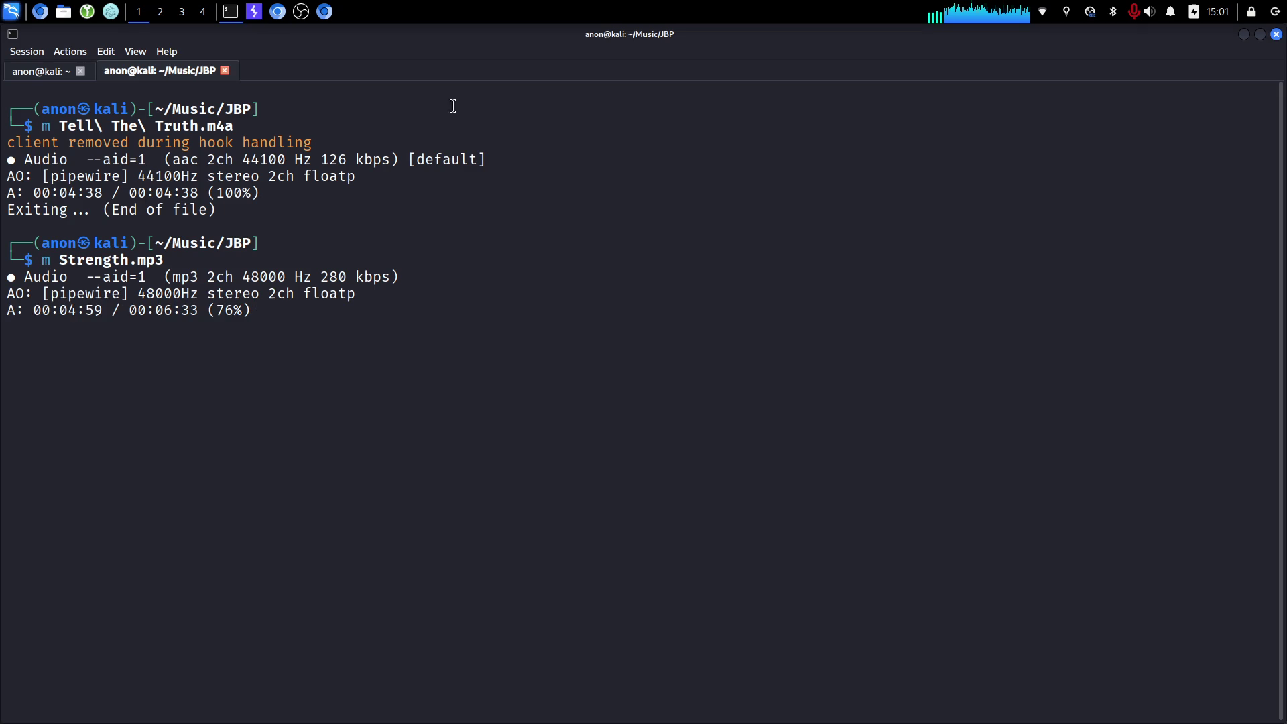
left_click(279, 13)
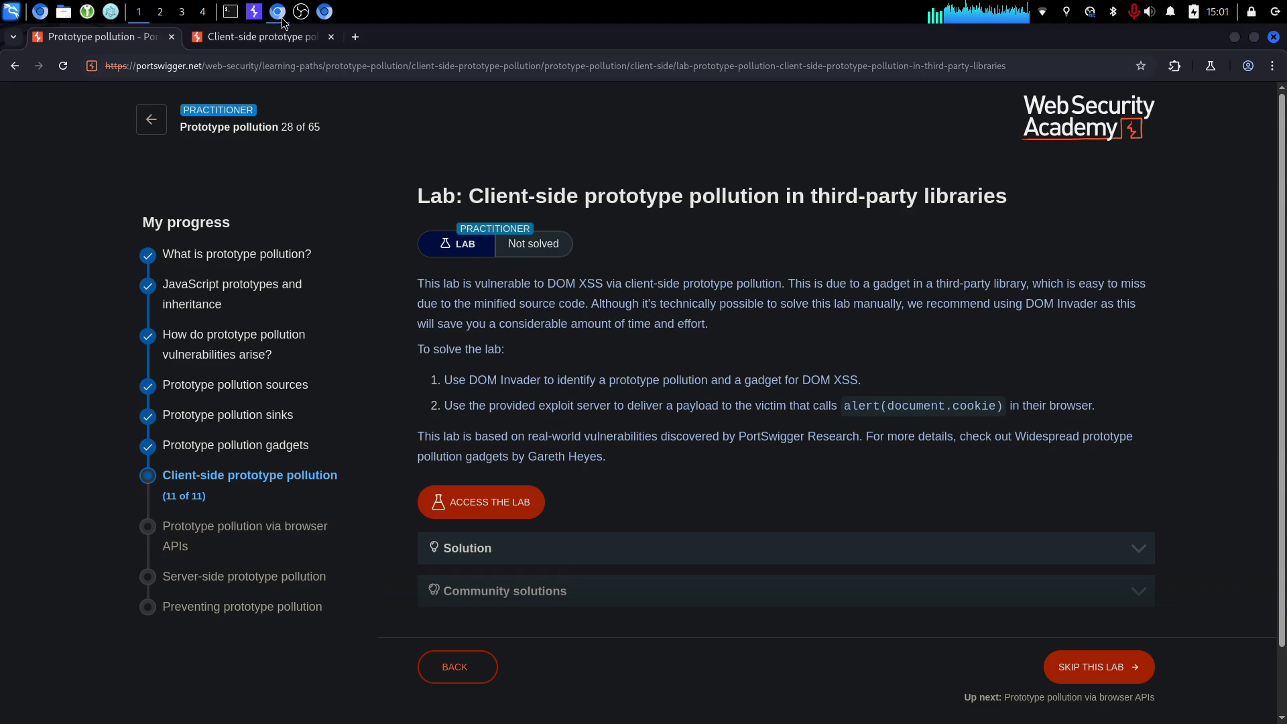
scroll(534, 471, "down", 2)
left_click(534, 471)
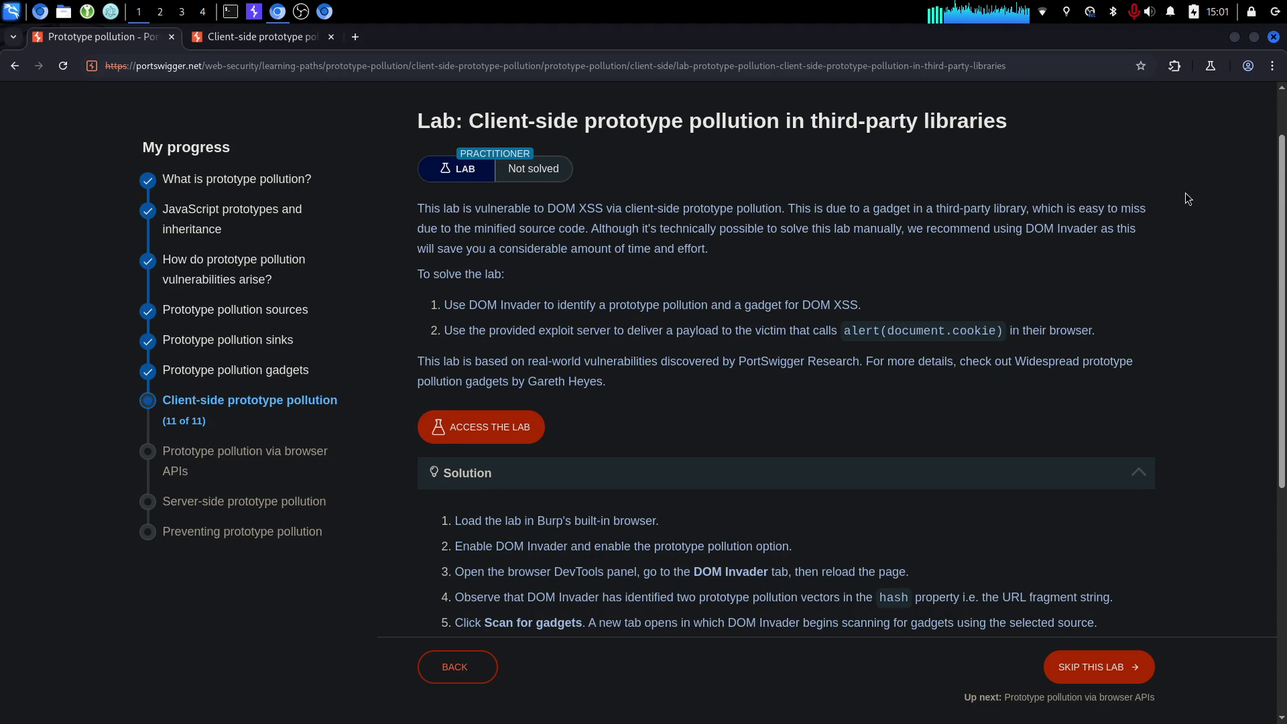
scroll(634, 323, "down", 3)
triple_click(893, 355)
left_click(710, 356)
triple_click(589, 389)
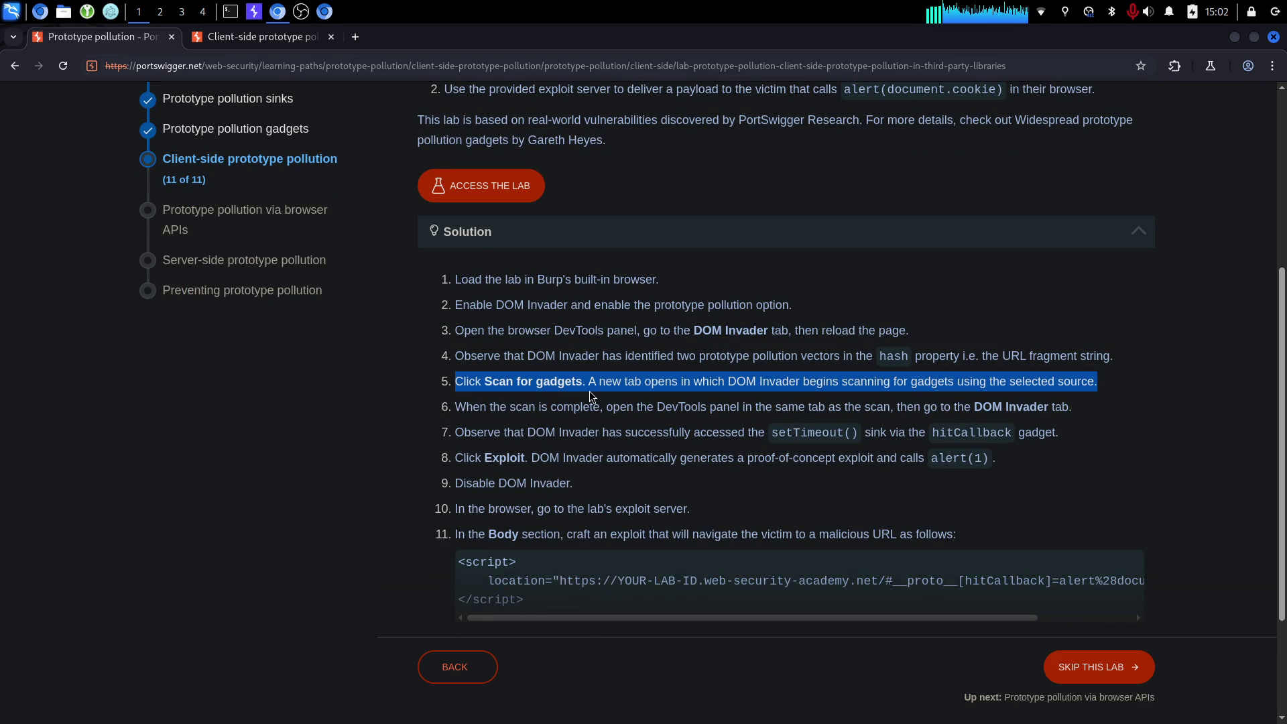
triple_click(588, 402)
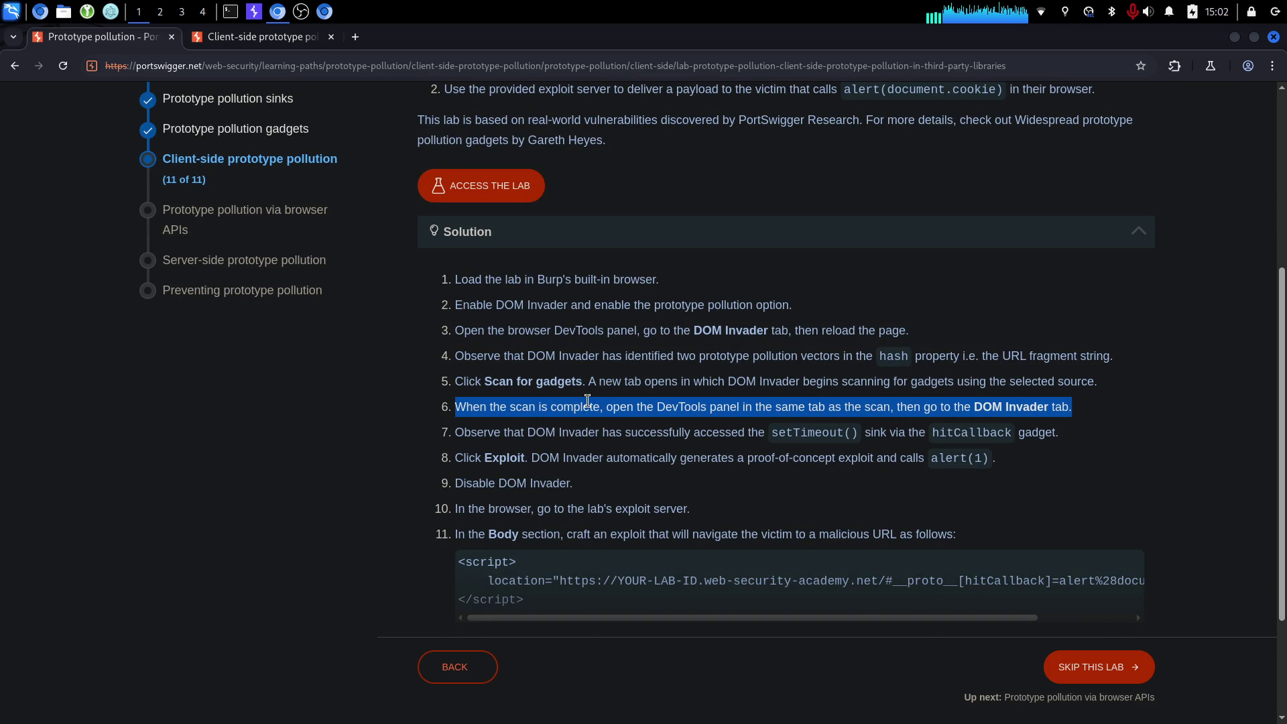
triple_click(606, 433)
left_click(644, 426)
triple_click(645, 429)
left_click_drag(456, 530, 885, 588)
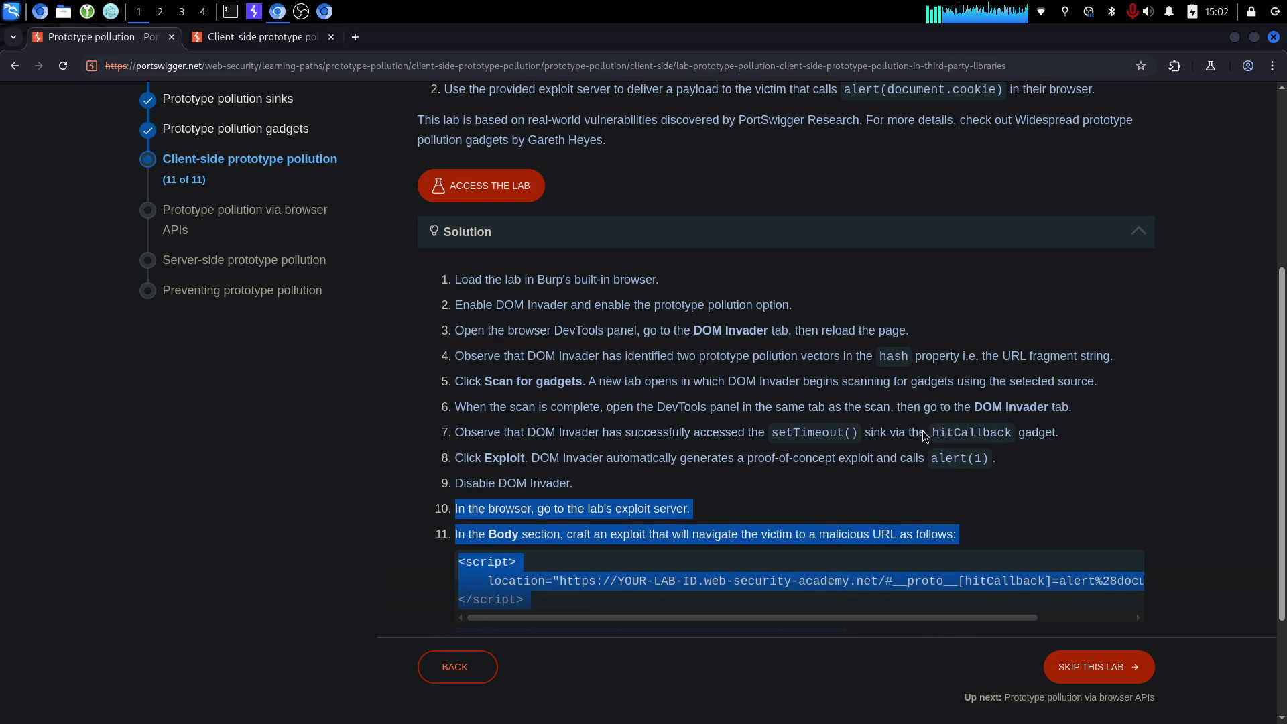
left_click(897, 432)
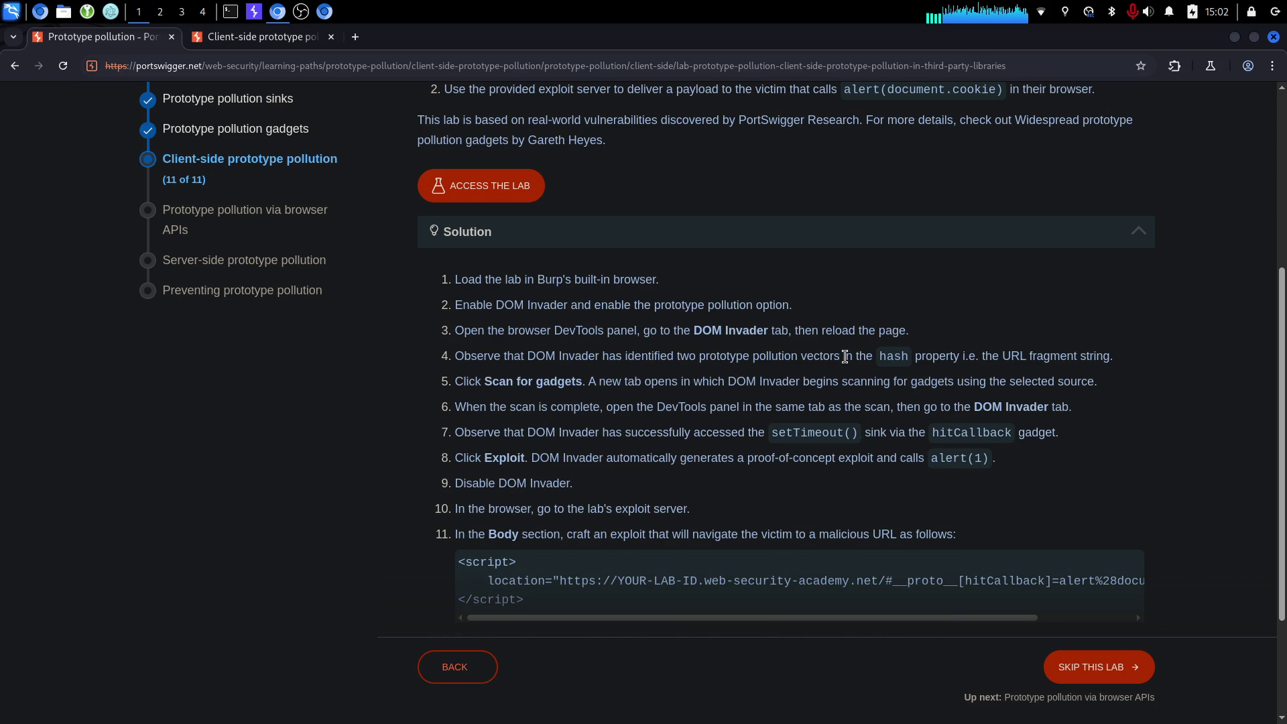
scroll(846, 356, "up", 5)
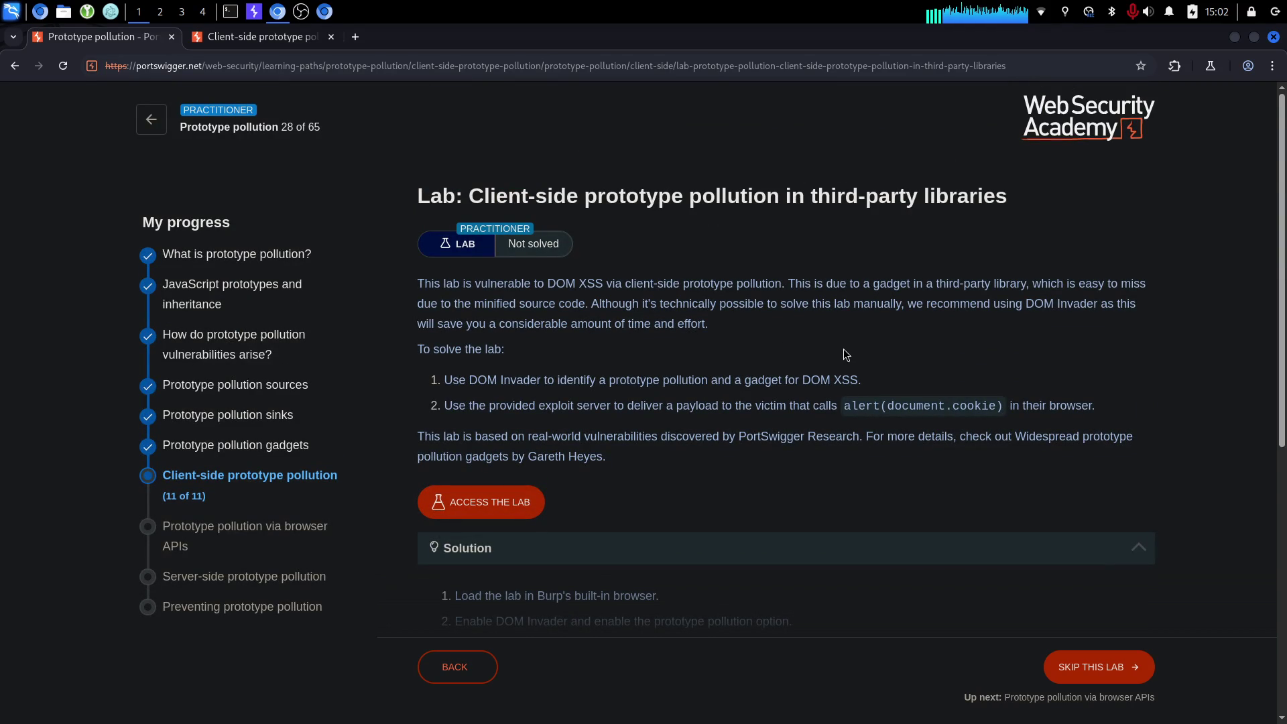
Close the old lab tab and relaunch the lab, getting Connection refused, then go to the terminal.
left_click(258, 40)
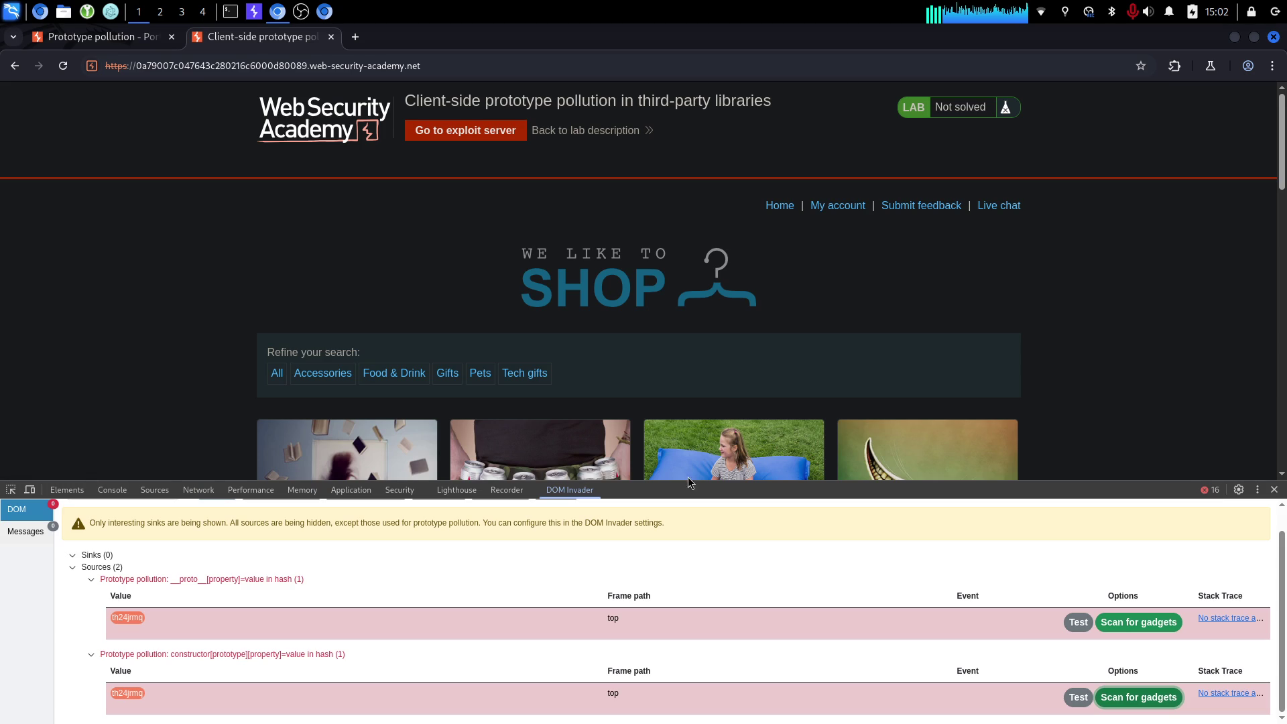
left_click(1275, 489)
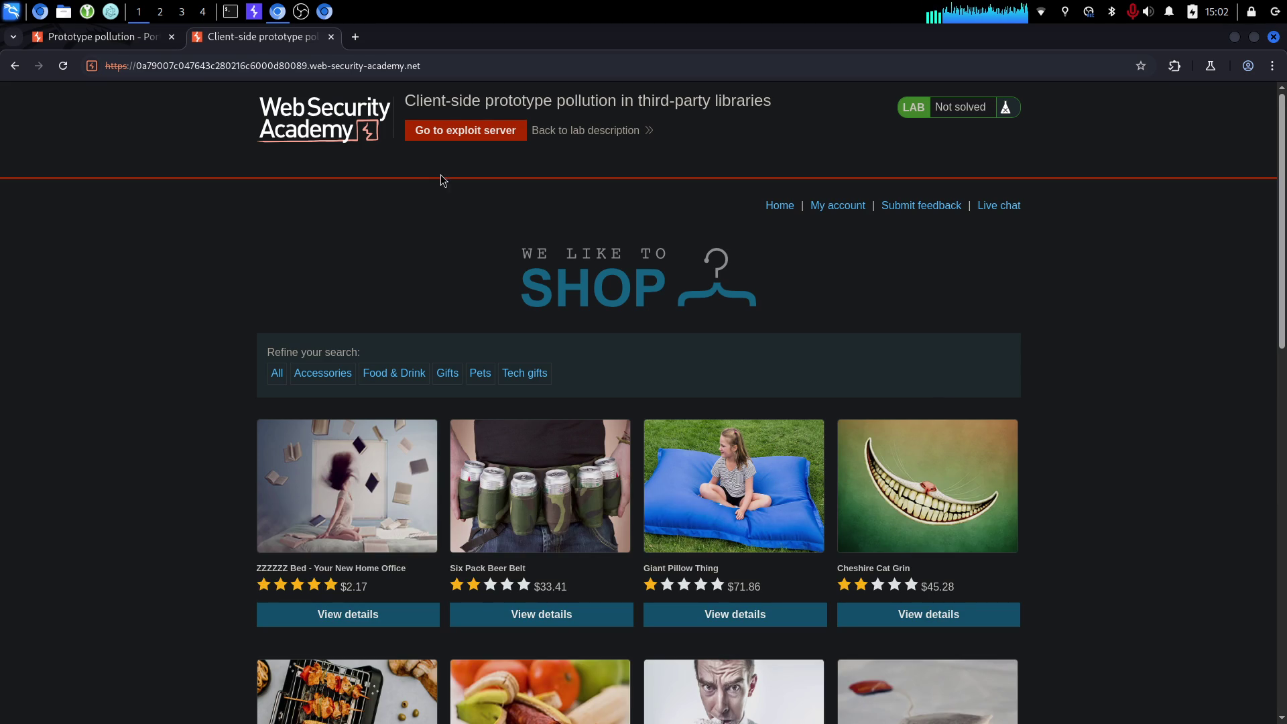
left_click(330, 37)
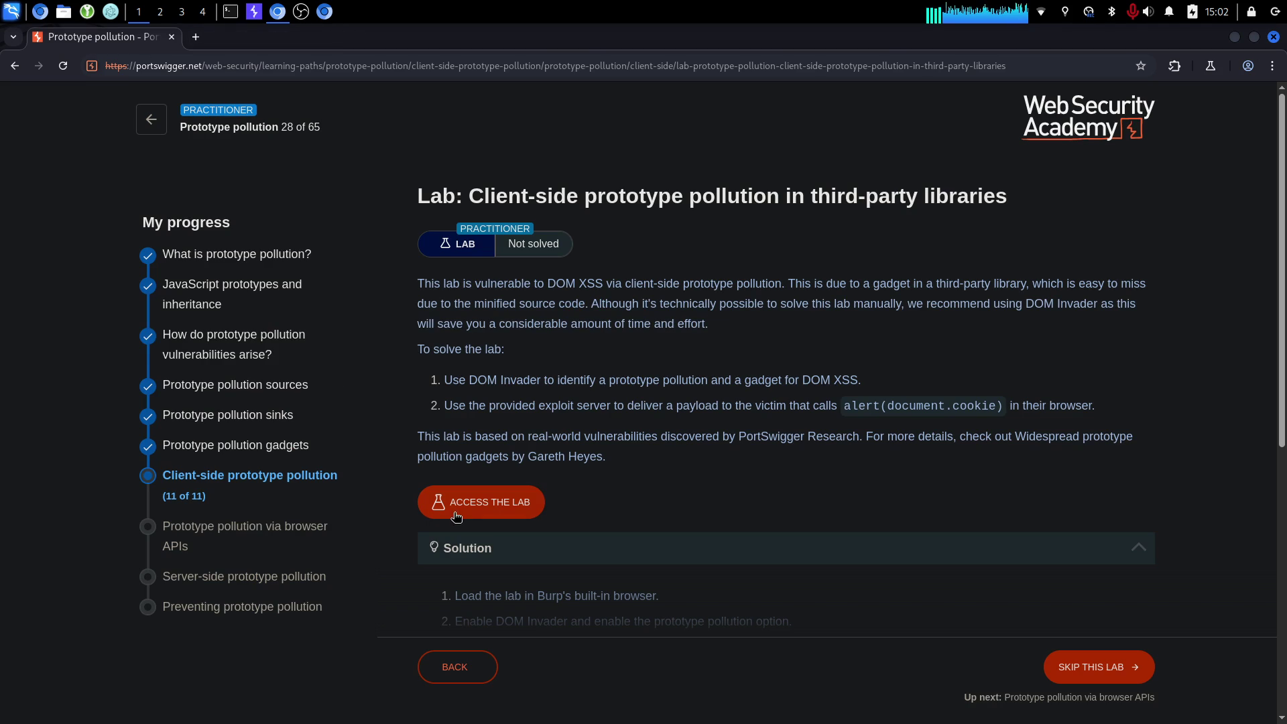
left_click(456, 514)
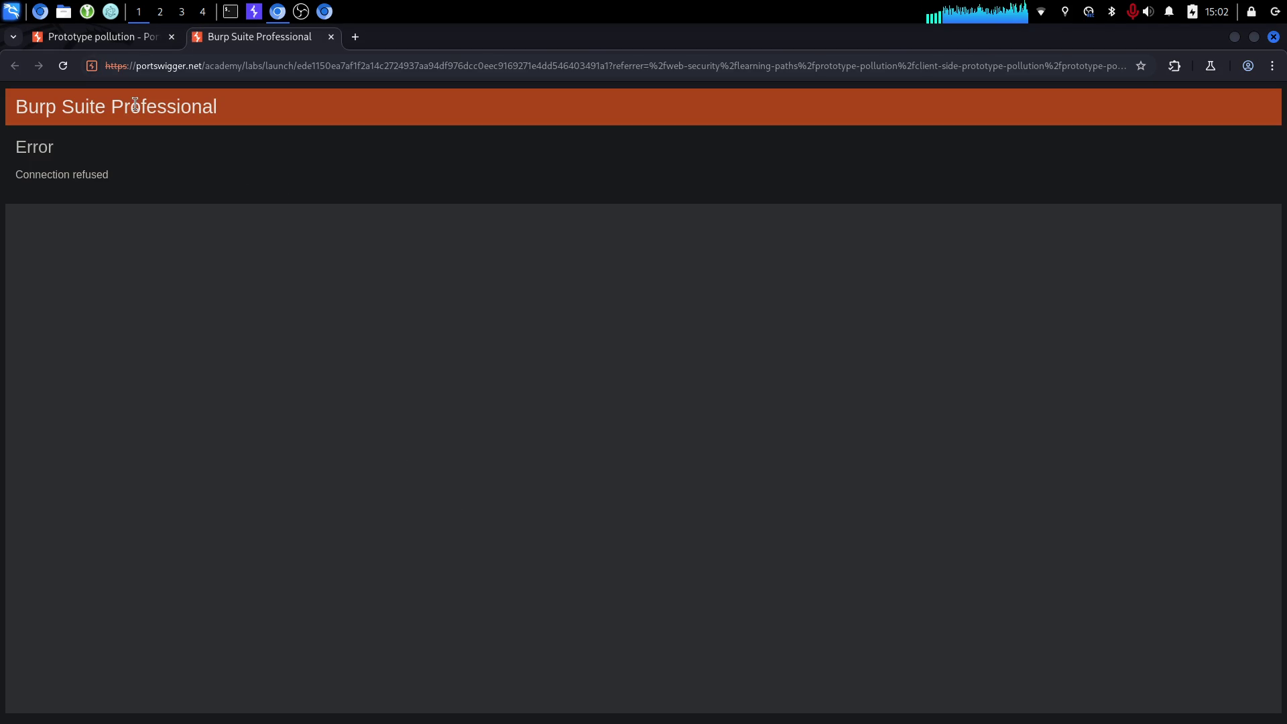
left_click(331, 37)
left_click(63, 65)
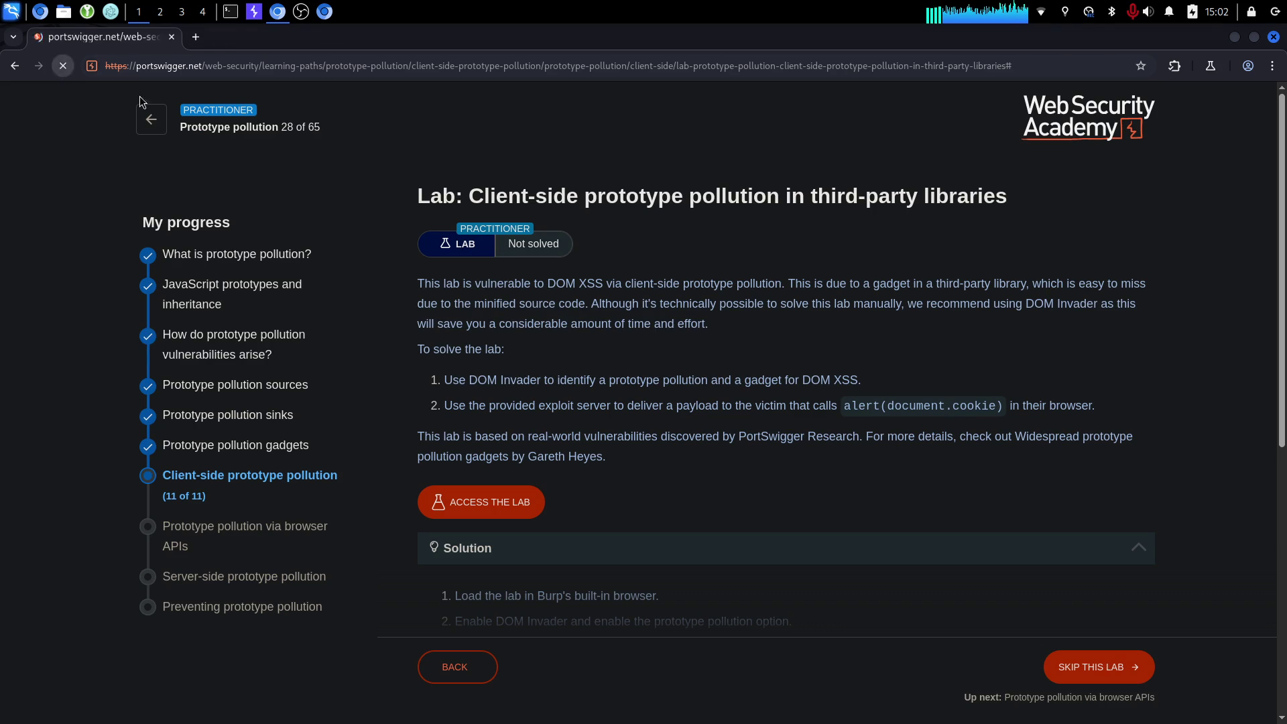
left_click(234, 13)
left_click(36, 70)
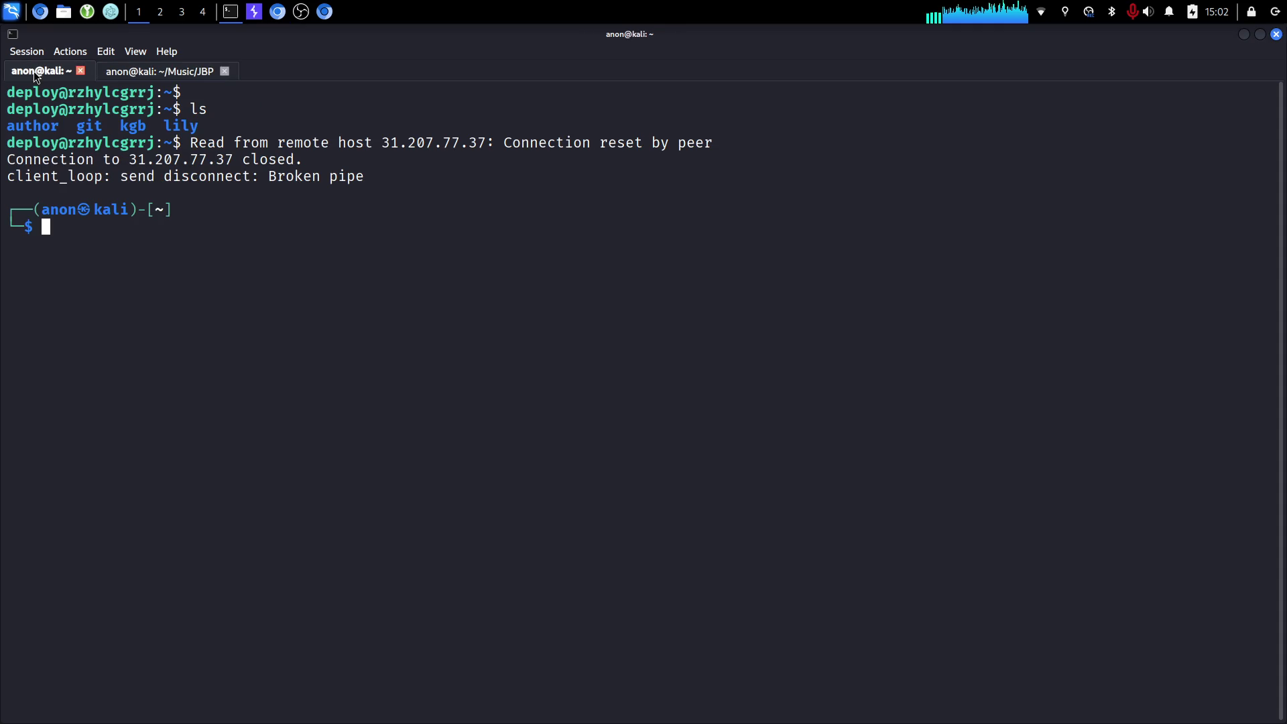
Rerun ./httpproxy.sh to reconnect the proxy, then reload the lab description page.
left_click_drag(396, 192, 159, 119)
left_click(524, 202)
type("./httpproxy.sh")
key("Return")
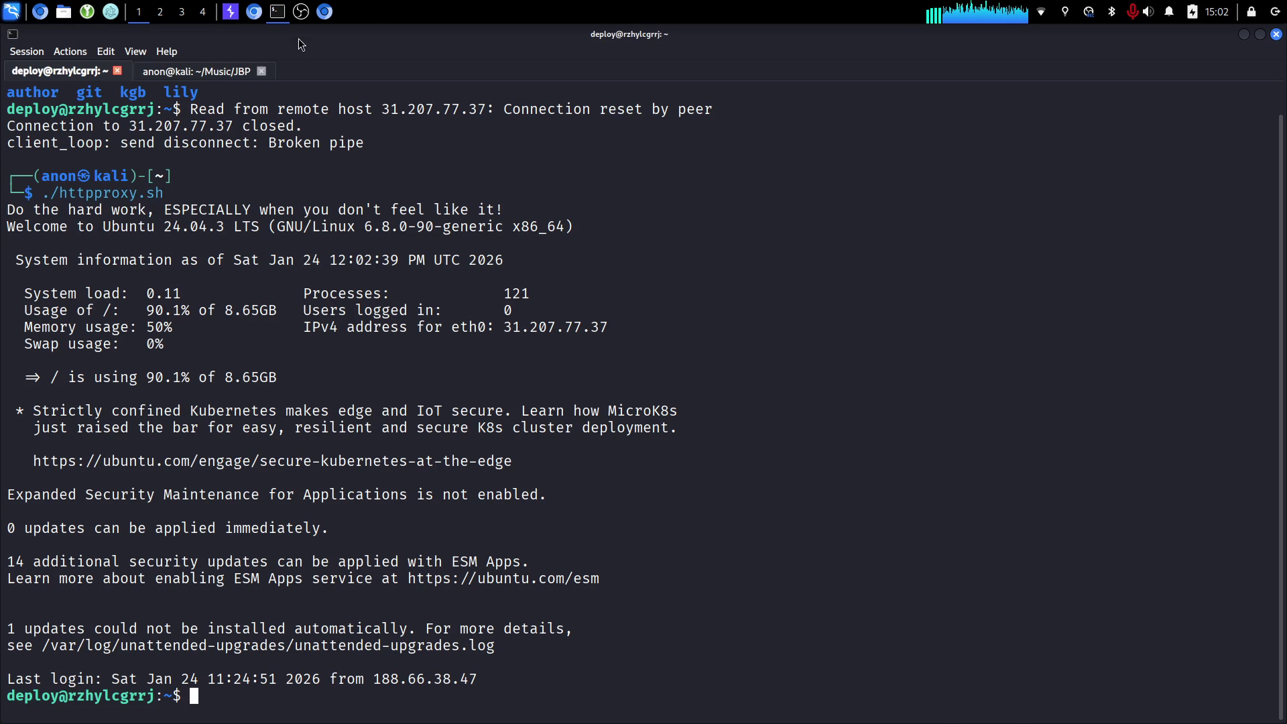
left_click(197, 75)
key("alt+Tab")
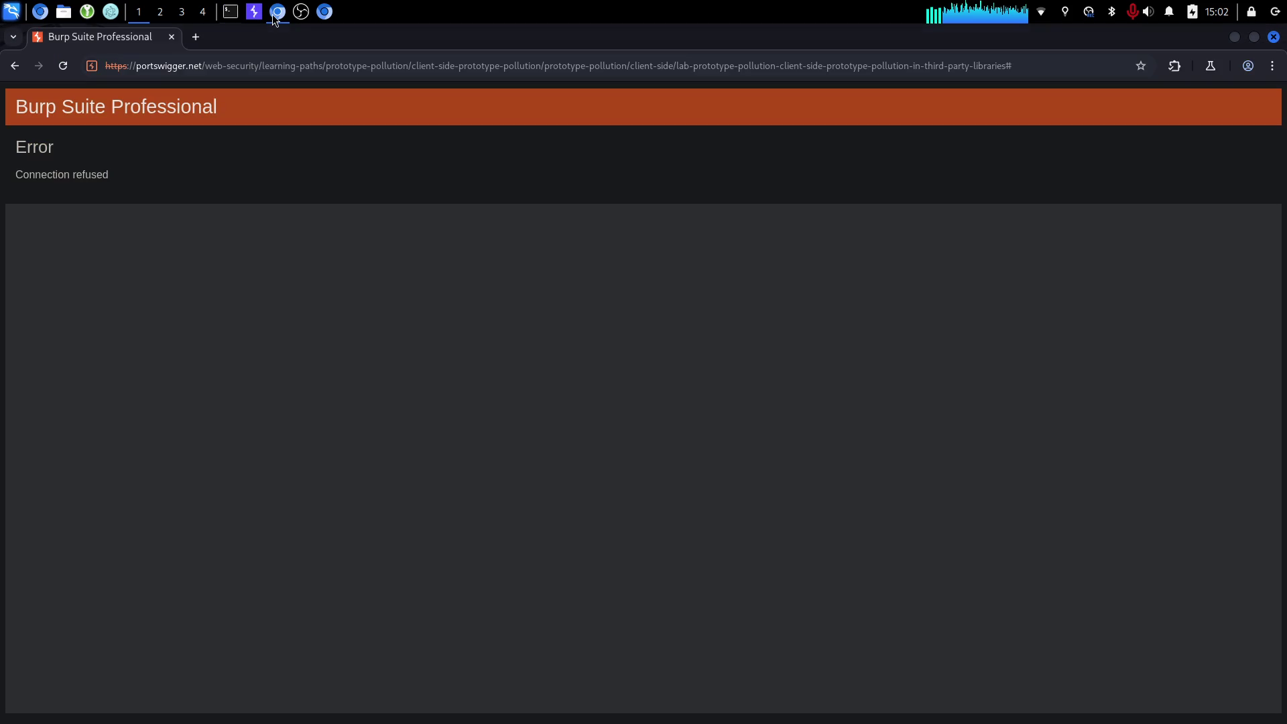
left_click(15, 67)
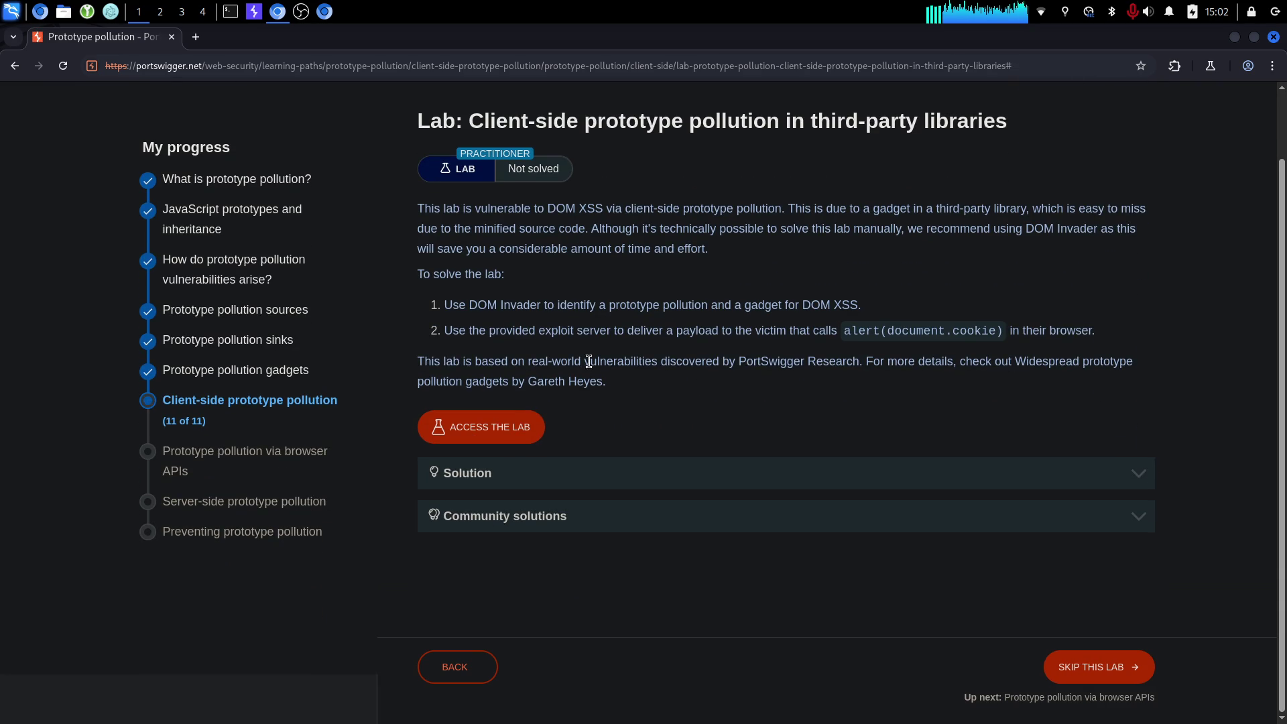
Relaunch the lab in a new tab and reread the description's research paragraph.
left_click(482, 417)
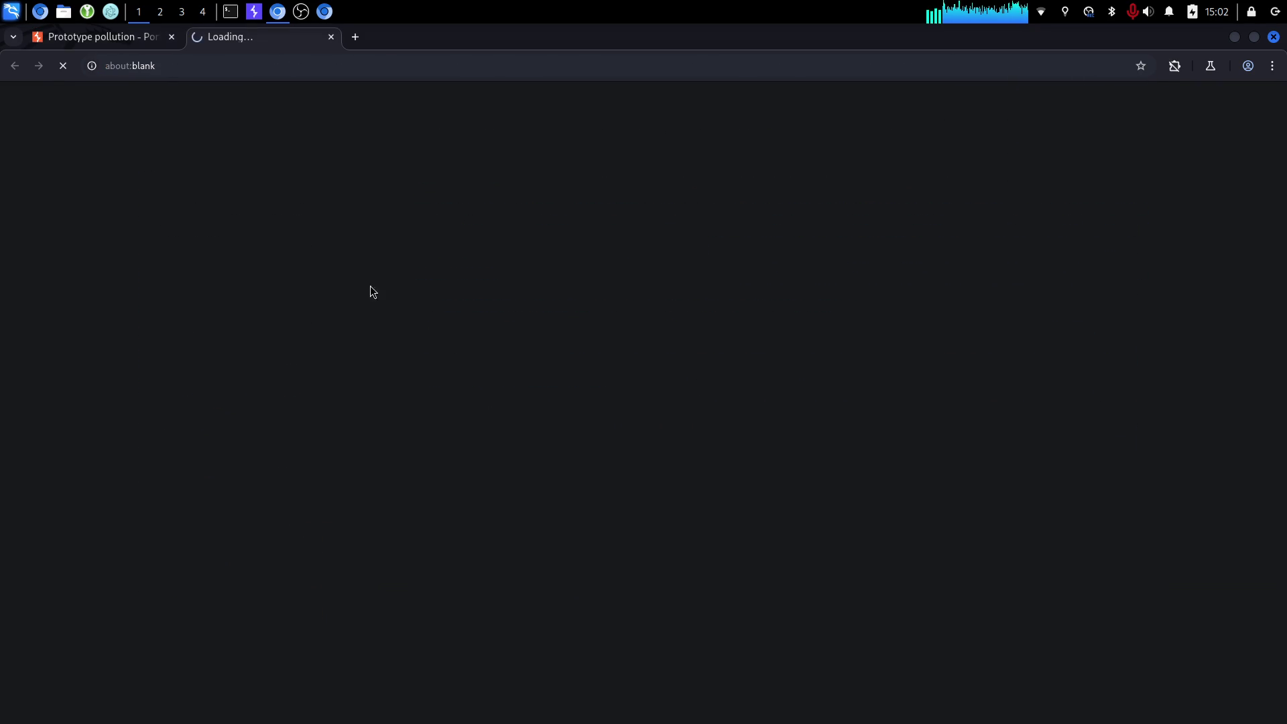
left_click(121, 44)
left_click_drag(762, 253, 801, 504)
left_click(790, 512)
mouse_move(617, 479)
left_mouse_down()
mouse_move(526, 402)
mouse_move(573, 435)
mouse_move(502, 436)
left_mouse_up()
left_click(630, 446)
left_click_drag(418, 436, 839, 441)
triple_click(835, 441)
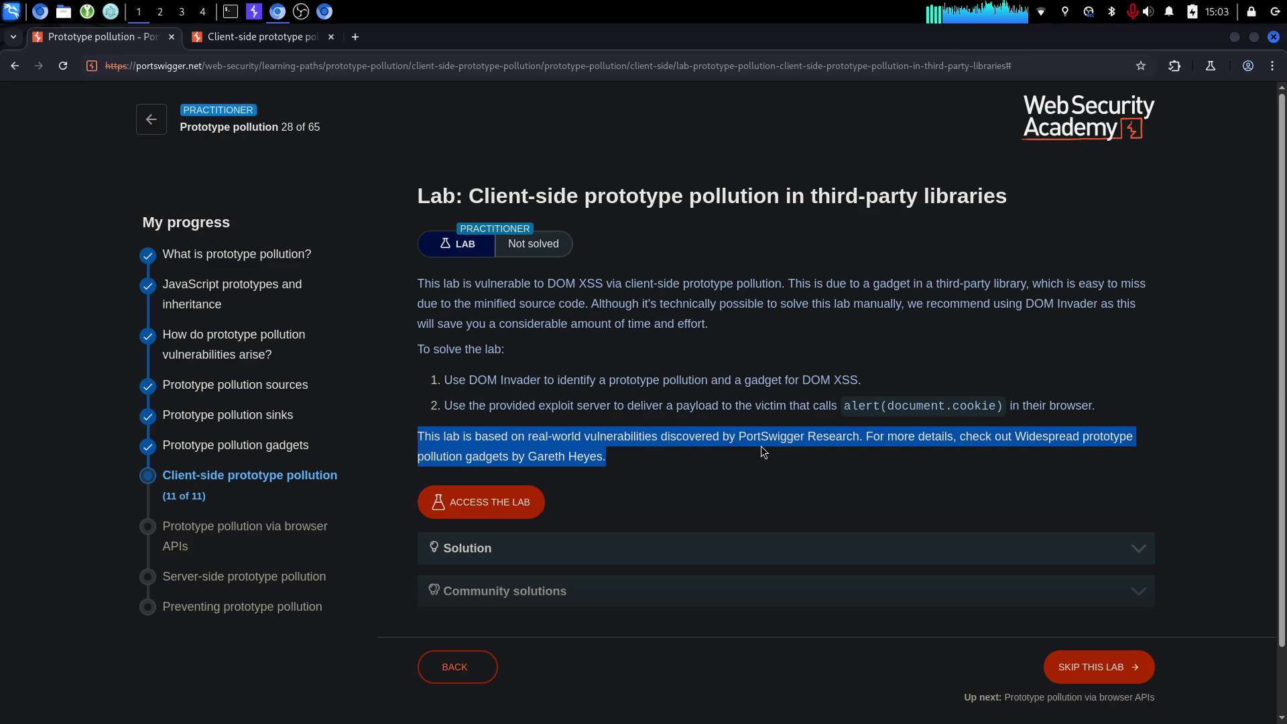
left_click(763, 451)
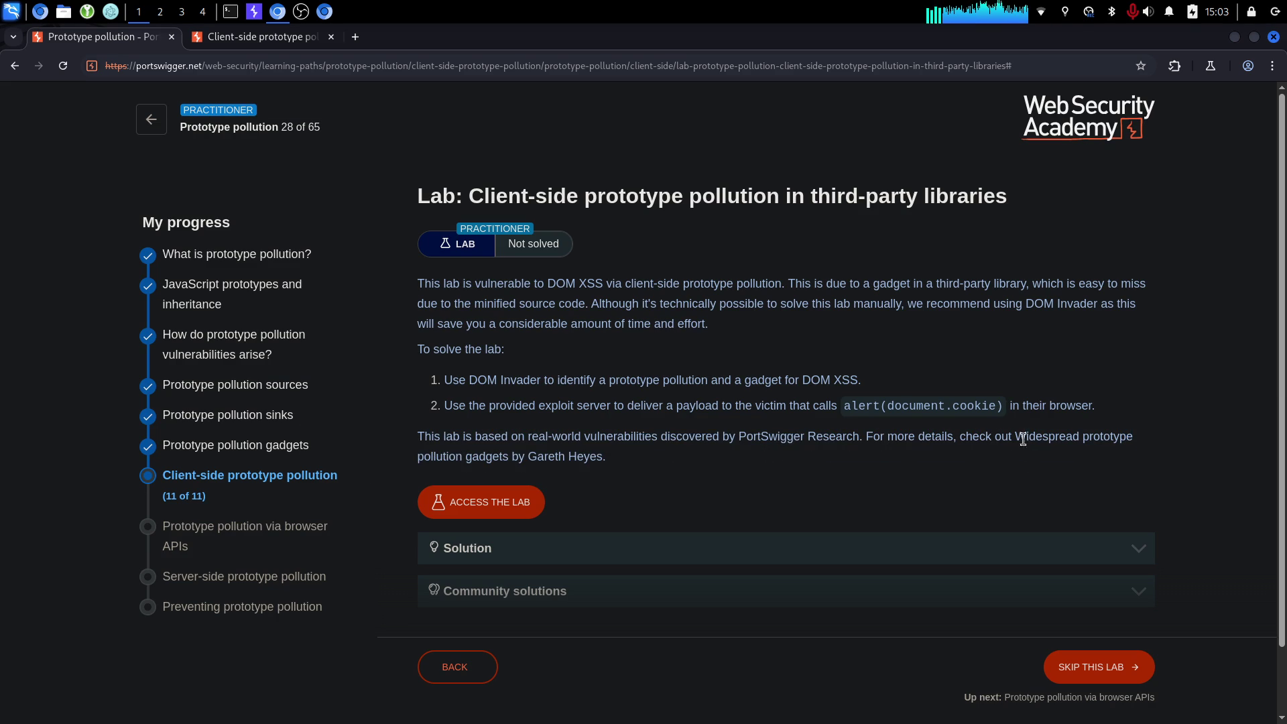
left_click_drag(1024, 435, 853, 435)
left_click(465, 435)
left_click_drag(637, 477, 482, 436)
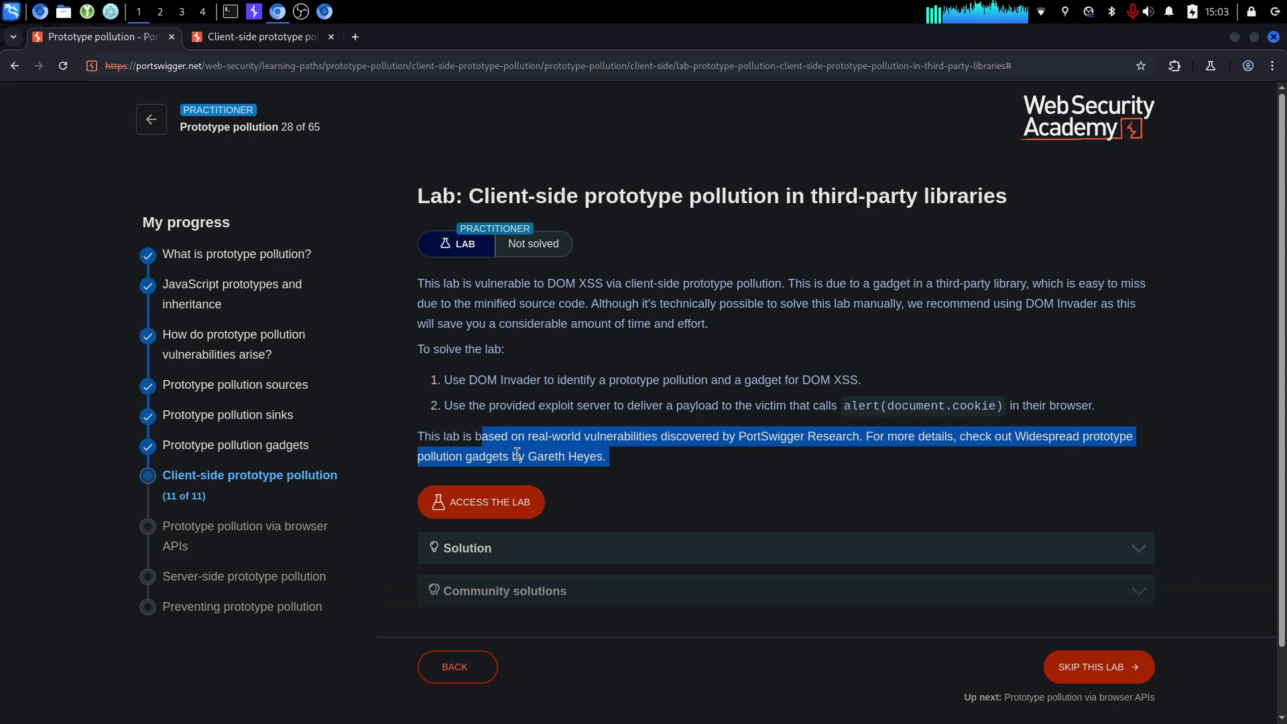
left_click(620, 462)
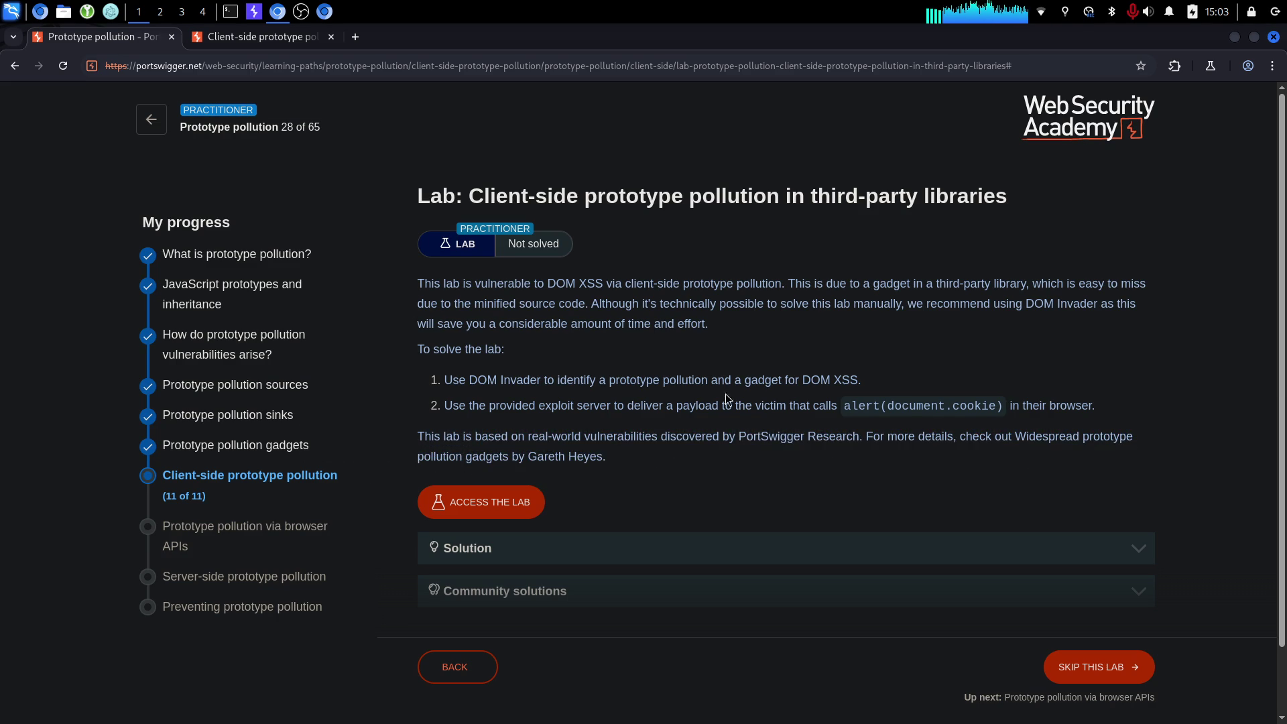
Reread the lab intro and the exploit server alert instruction, then view the lab shop.
left_click_drag(782, 307, 764, 272)
left_click(740, 329)
mouse_move(603, 380)
left_mouse_down()
mouse_move(896, 382)
mouse_move(374, 387)
left_mouse_up()
left_click_drag(487, 405, 1097, 402)
left_click(712, 400)
mouse_move(840, 404)
left_mouse_down()
mouse_move(1110, 374)
mouse_move(1097, 405)
left_mouse_up()
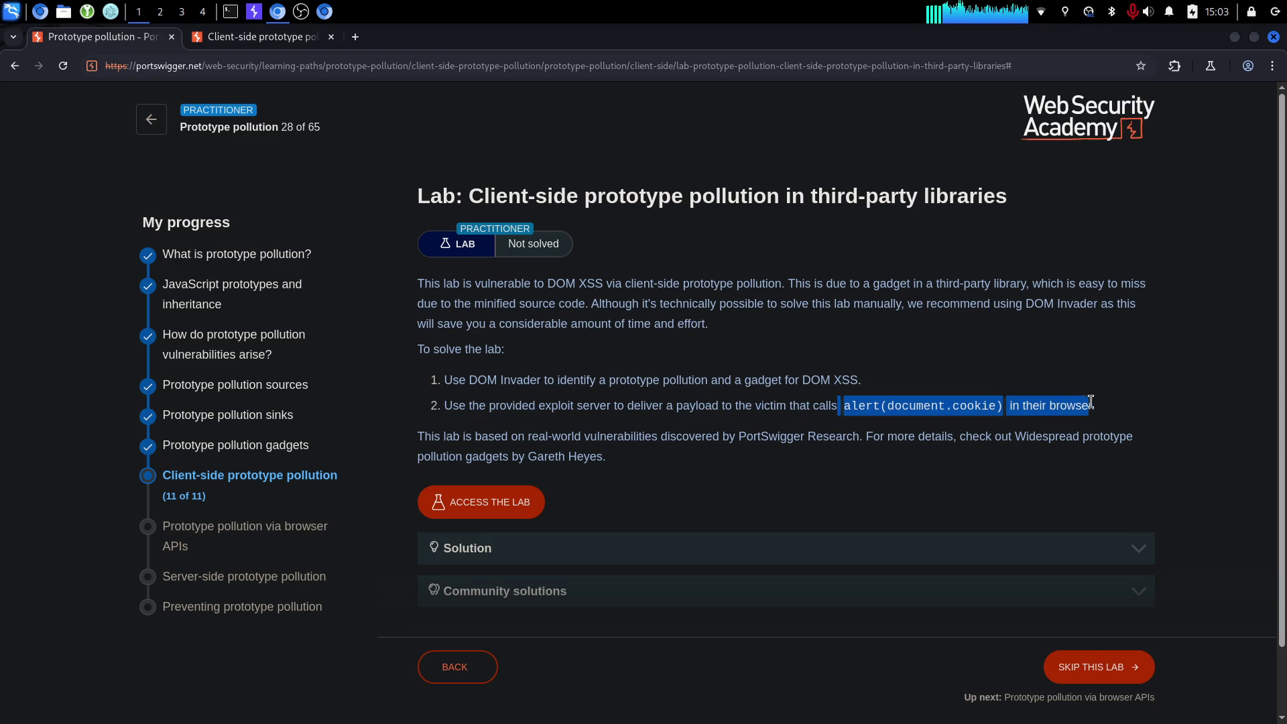
left_click(860, 402)
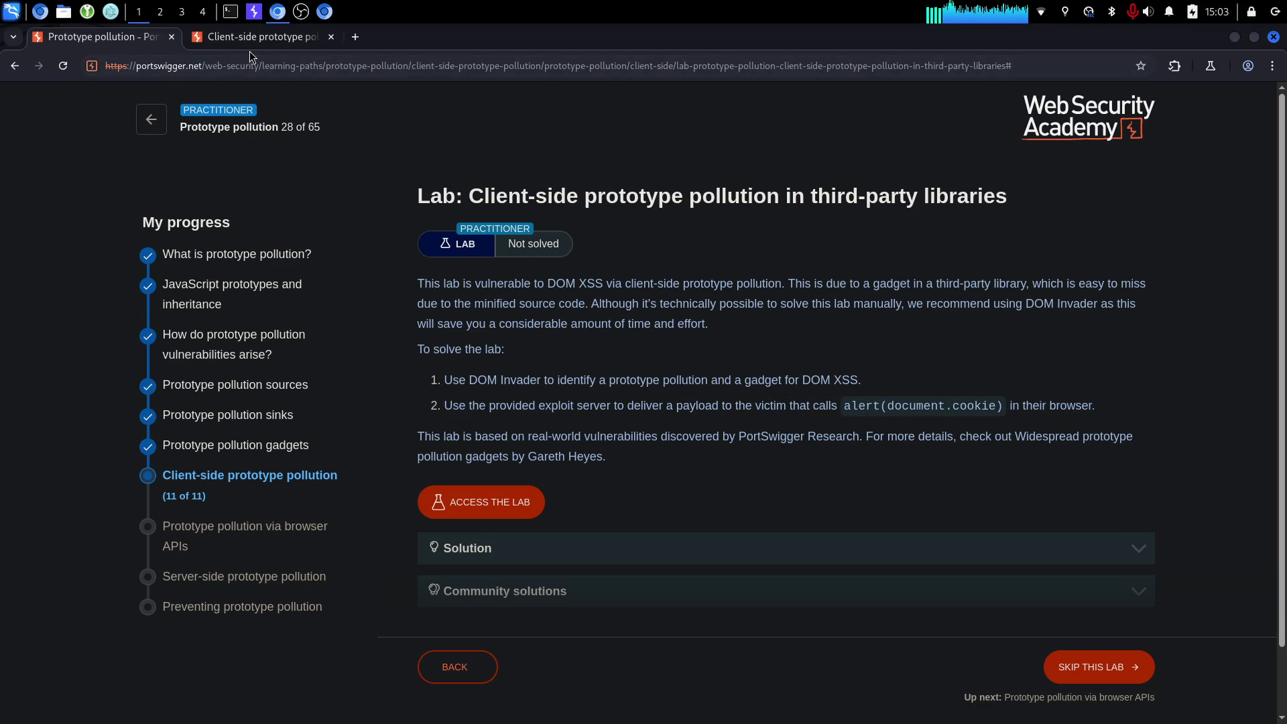
left_click(253, 38)
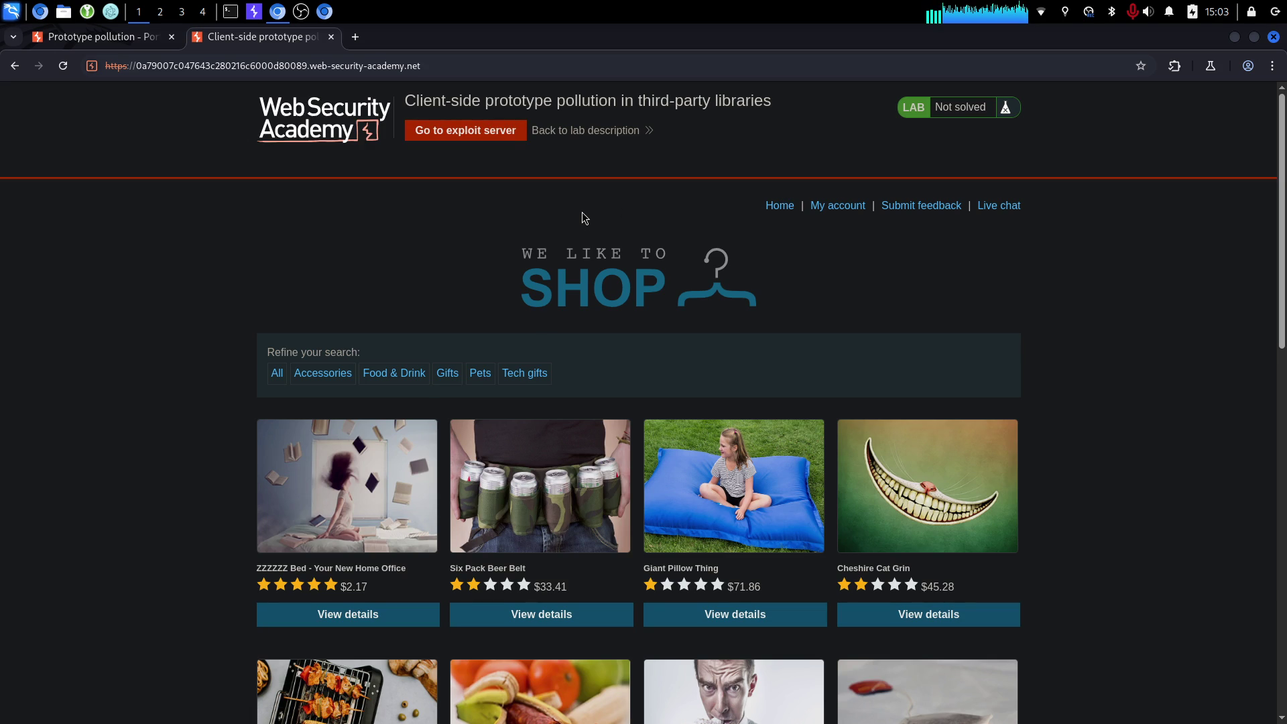
Open DevTools' DOM Invader panel and start a gadget scan on one hash pollution source.
key("ctrl+shift+i")
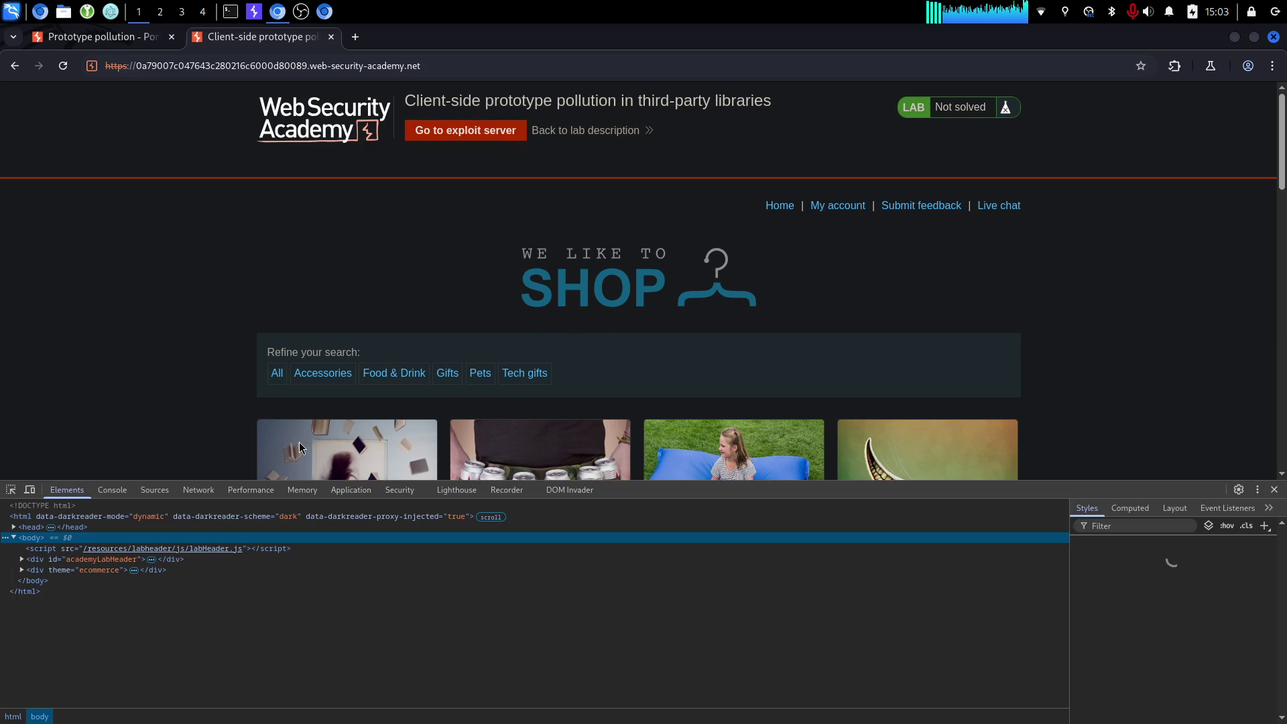
left_click(570, 489)
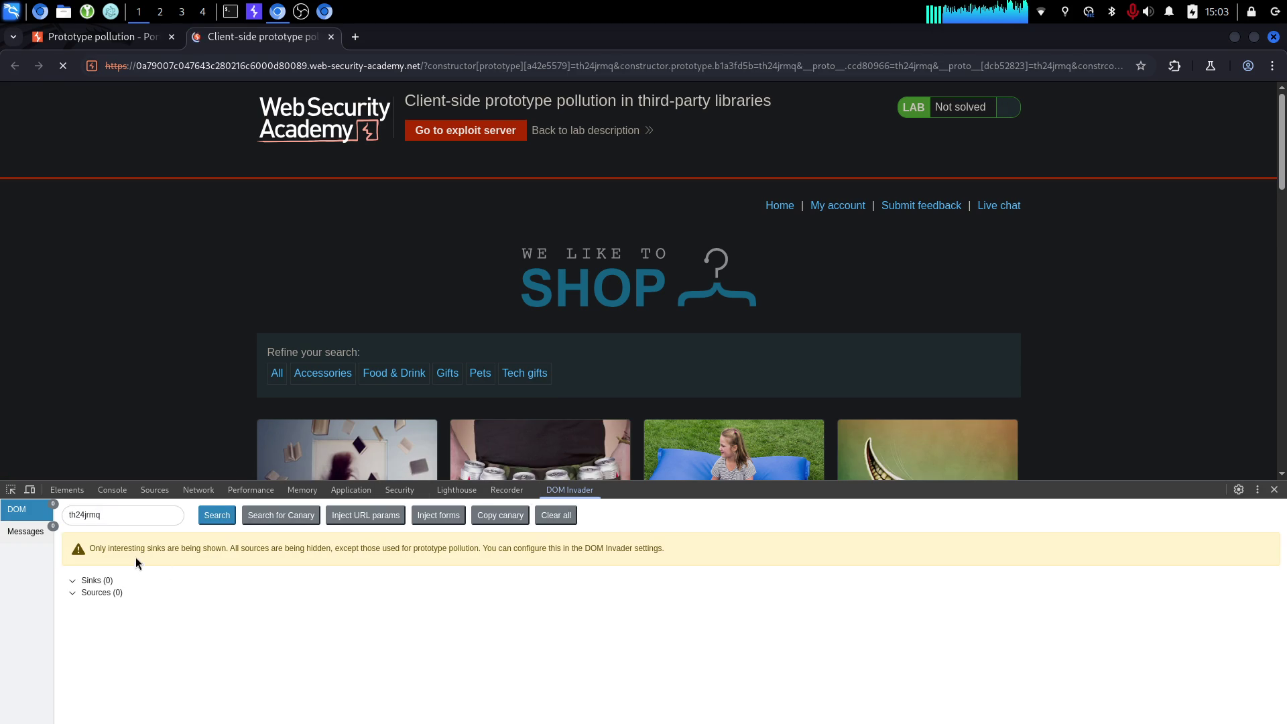
scroll(660, 595, "down", 1)
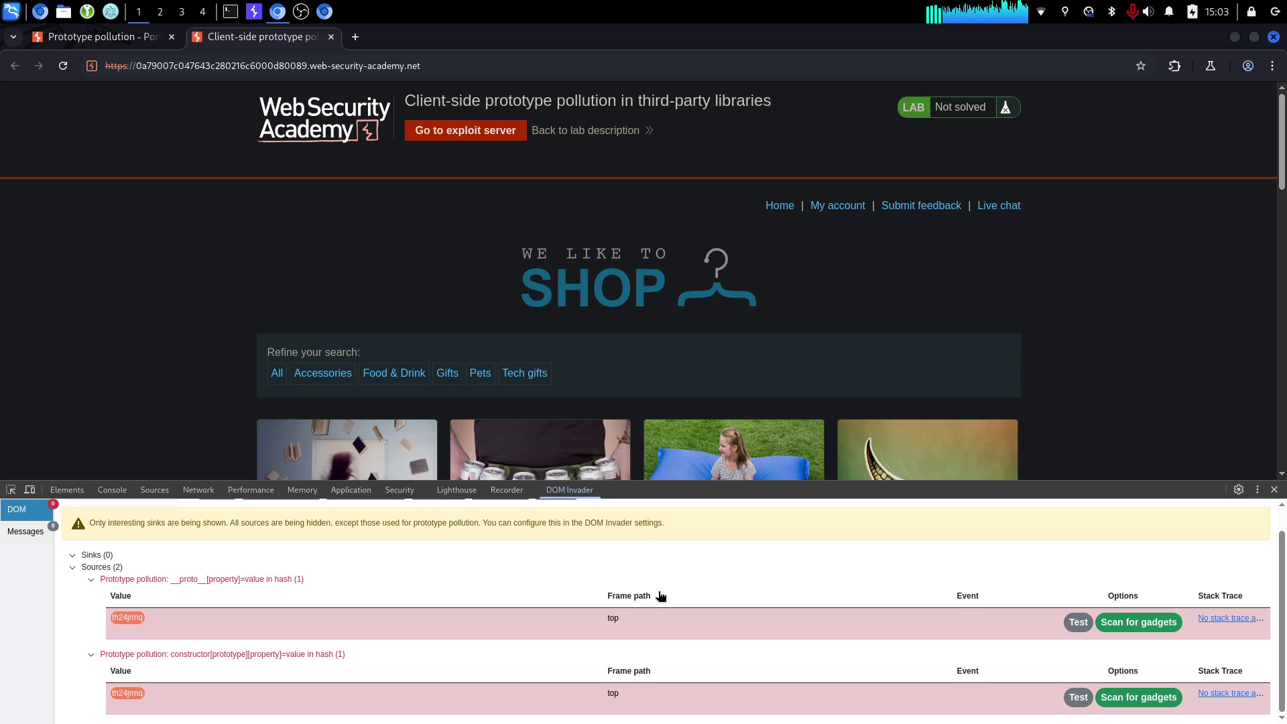
left_click(1121, 623)
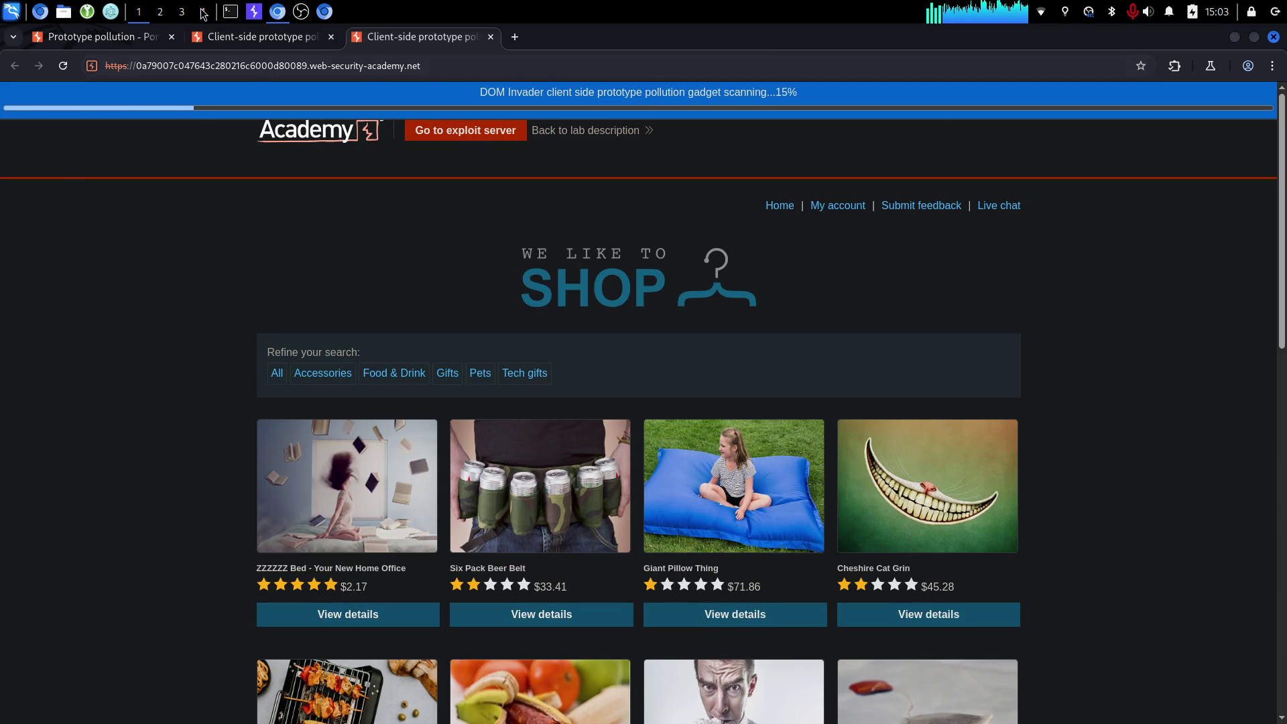
Play the Genesis.mp3 track from the terminal.
left_click(230, 12)
type("m Gene")
key("Tab")
key("Return")
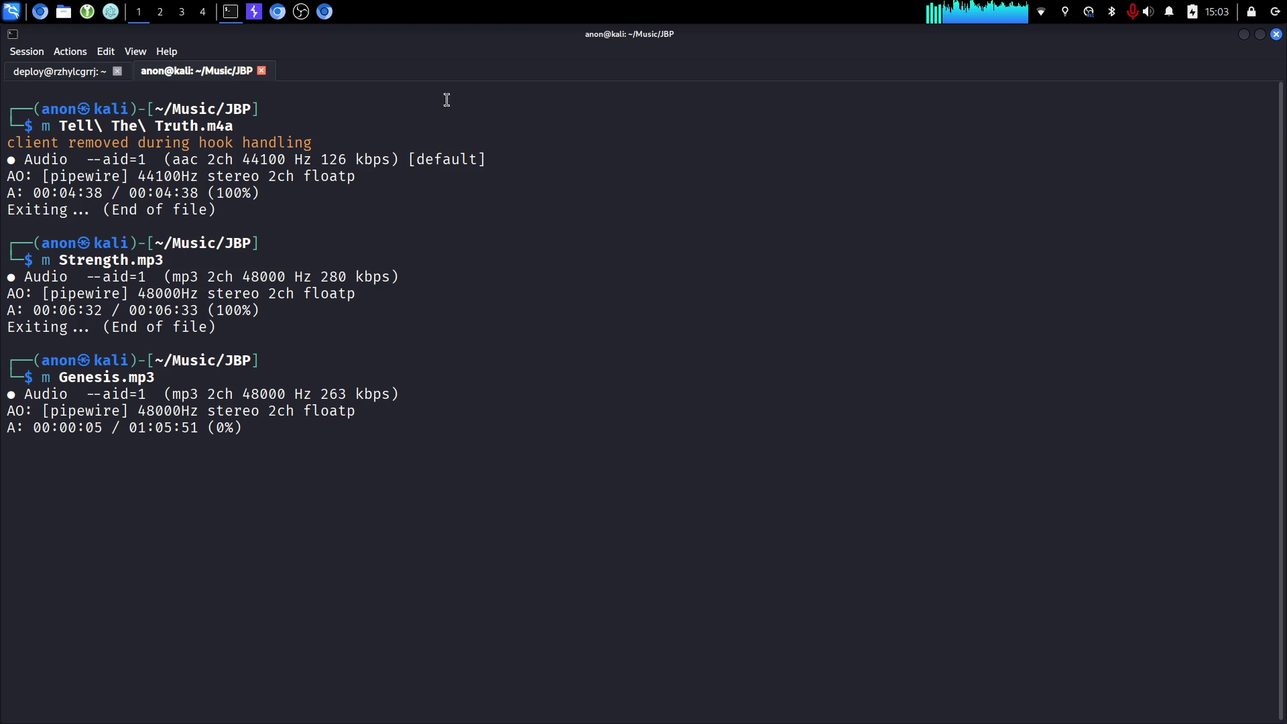
Clear the remote server terminal session screen twice.
left_click(39, 75)
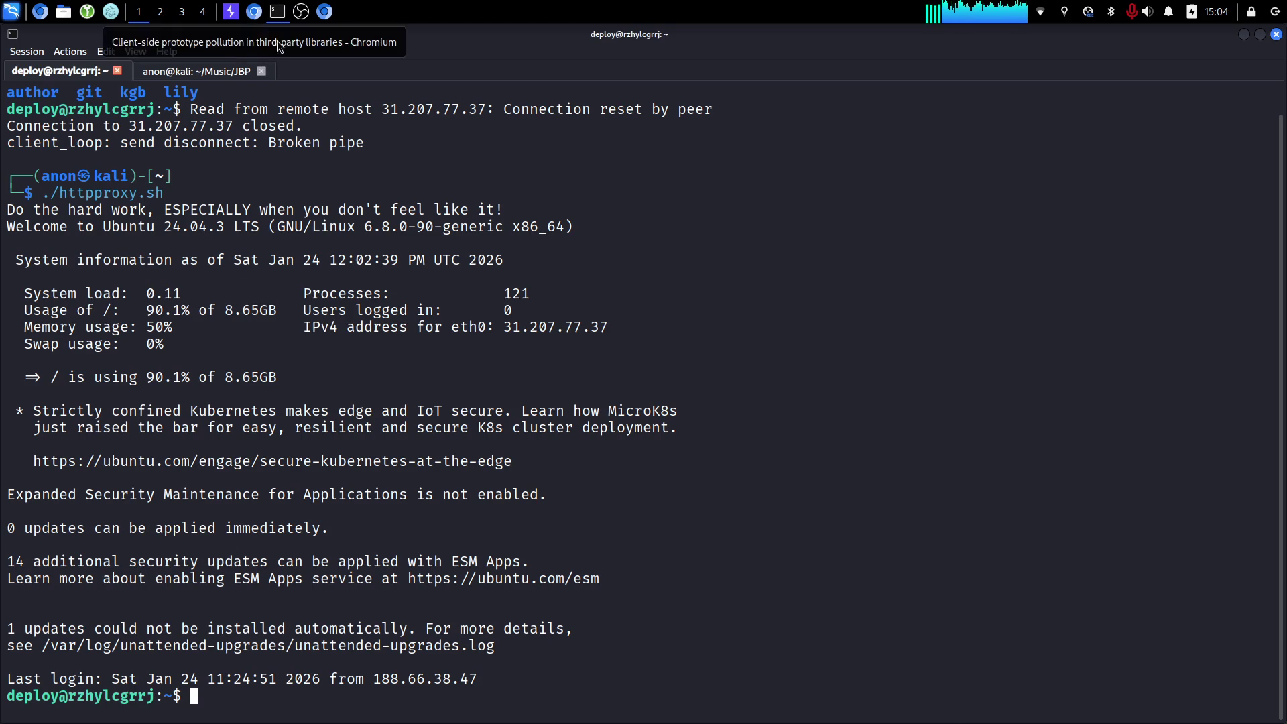
type("clear")
key("Return")
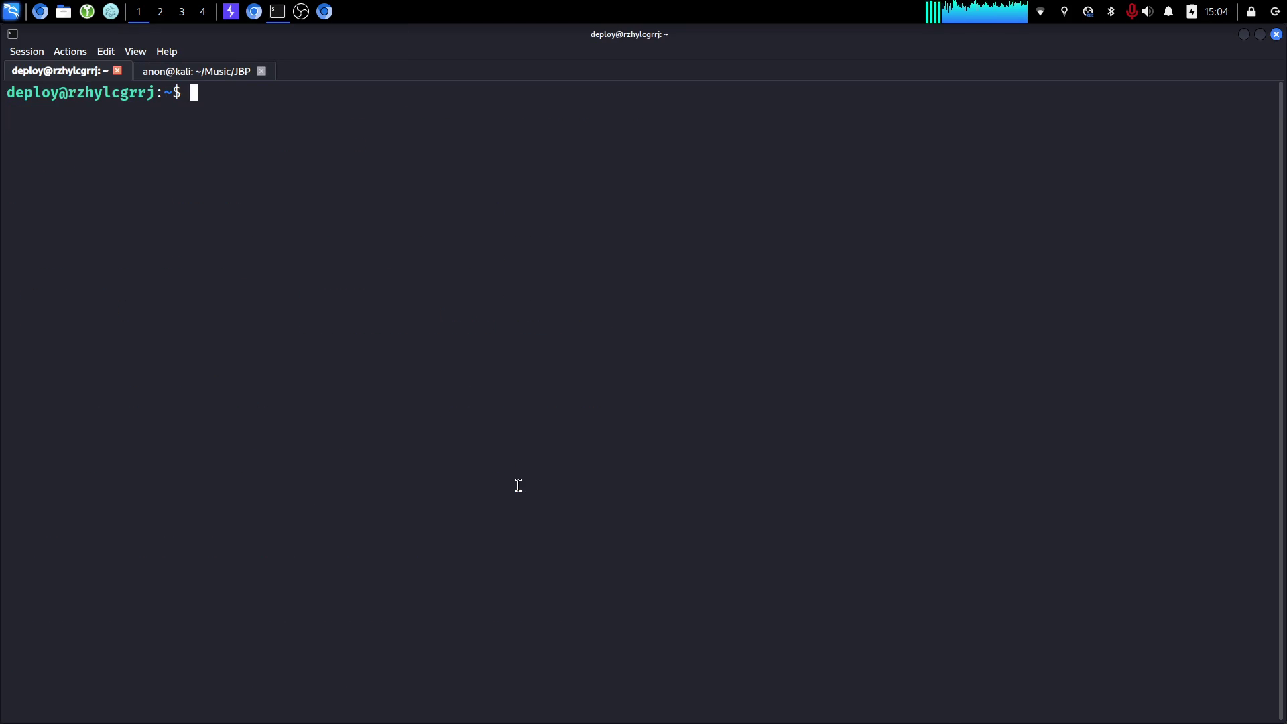
type("clear")
key("Return")
Back in the browser, scroll the shop page while the scan finishes, then open DevTools.
left_click(253, 14)
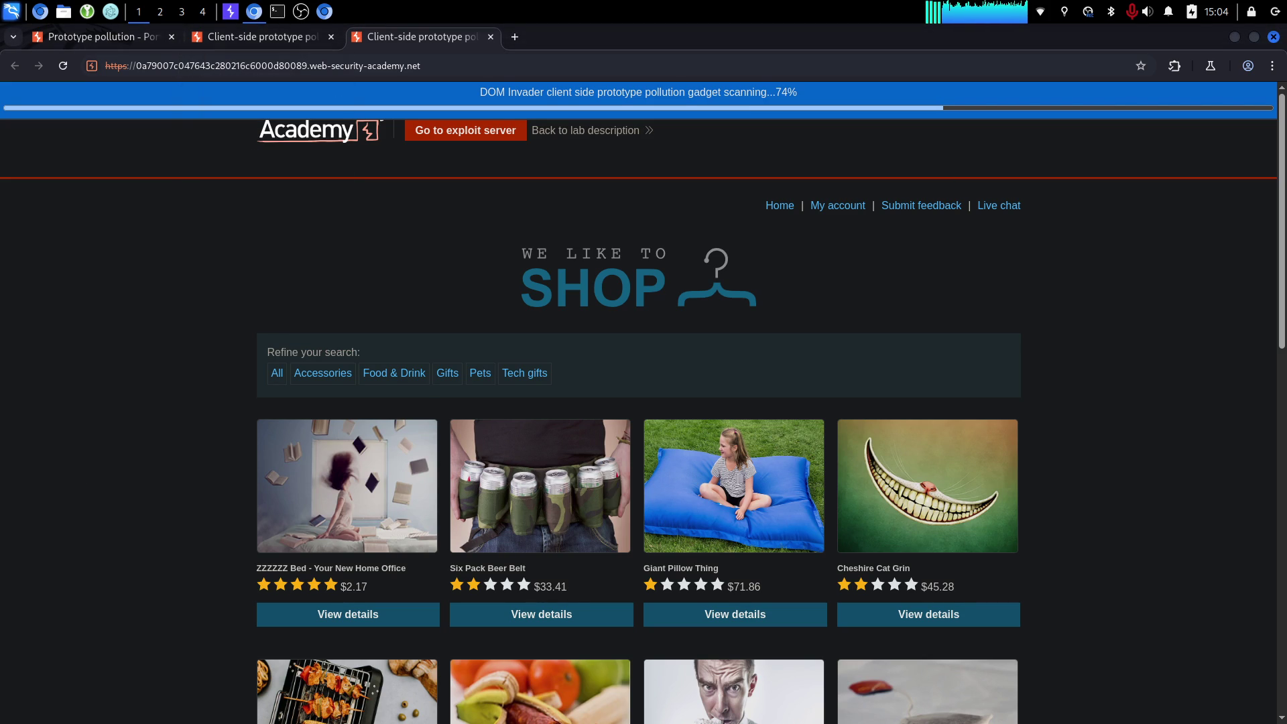
scroll(1041, 290, "down", 8)
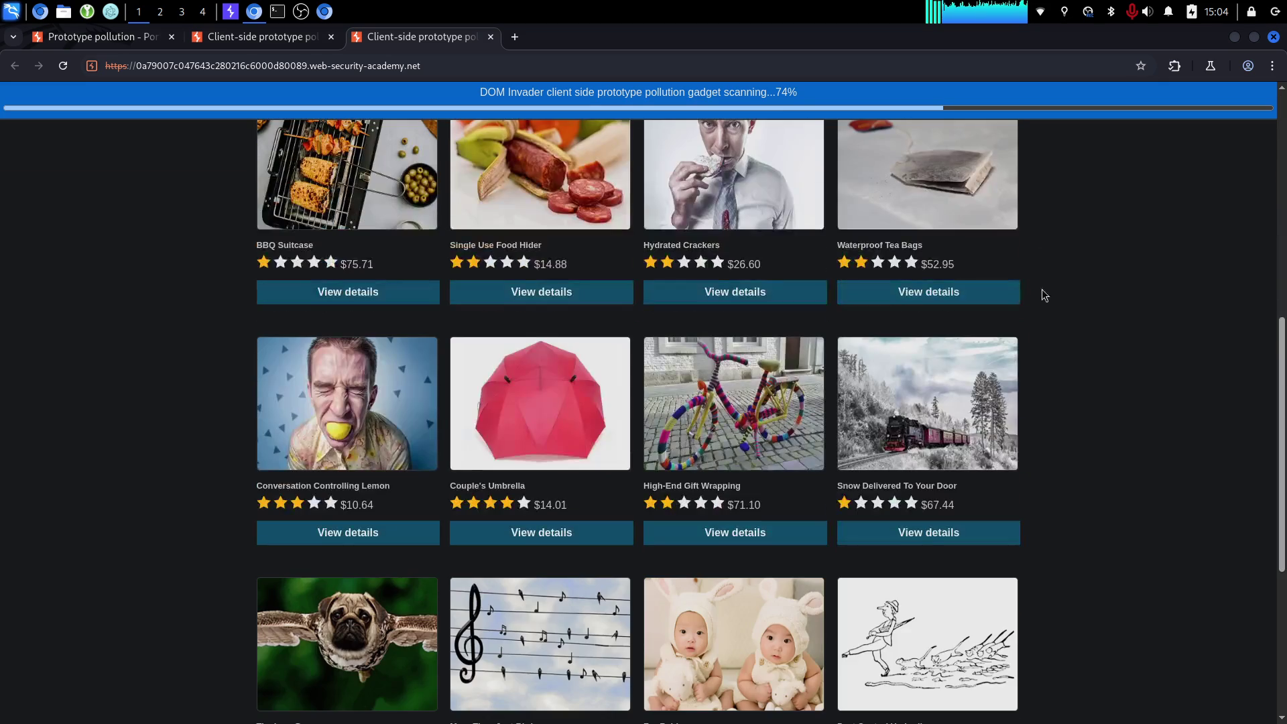
scroll(1062, 325, "down", 1)
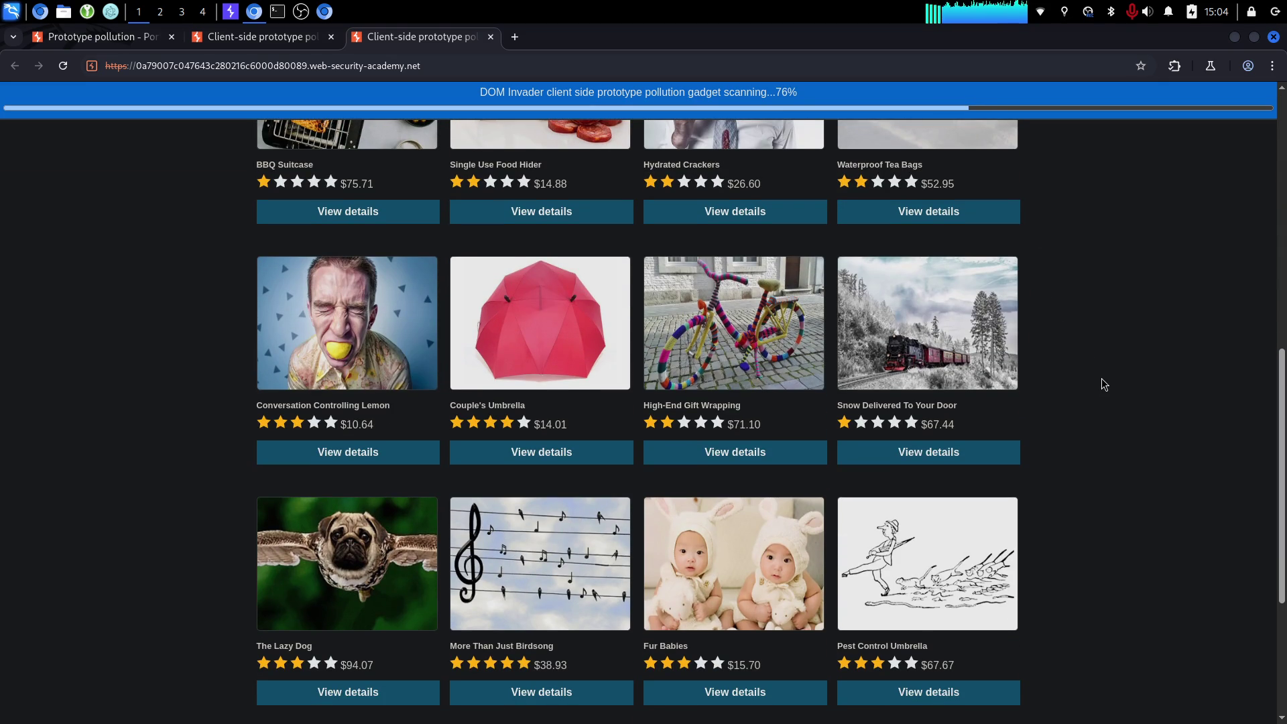
scroll(1116, 396, "up", 8)
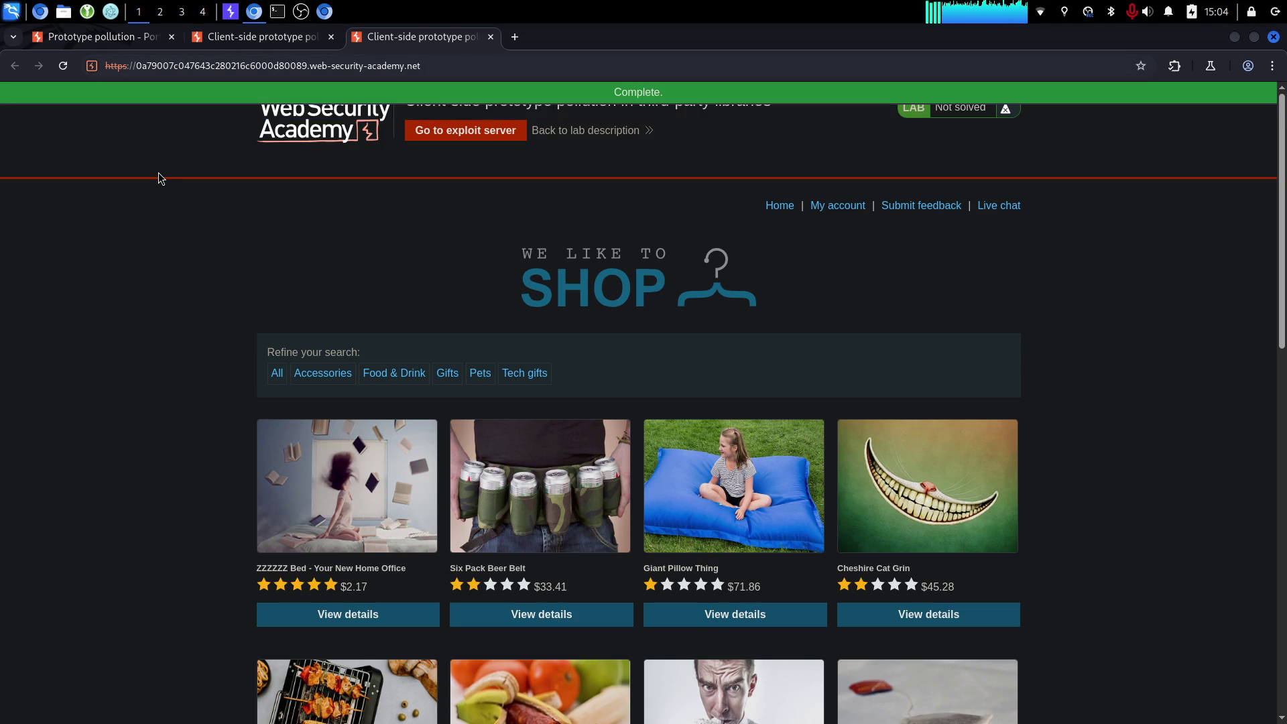
key("ctrl+shift+i")
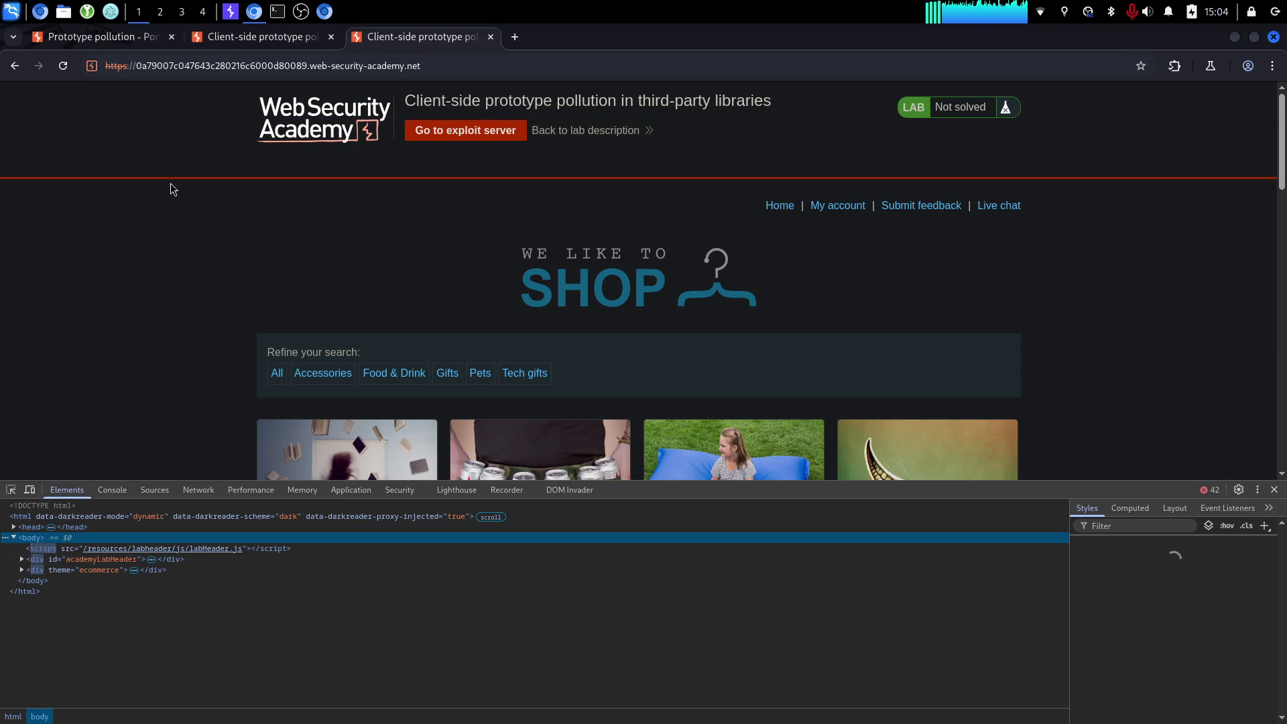
Use DOM Invader to inject canary th24jrmq into URL parameters, reopening the shop with ?x=th24jrmq.
left_click(577, 493)
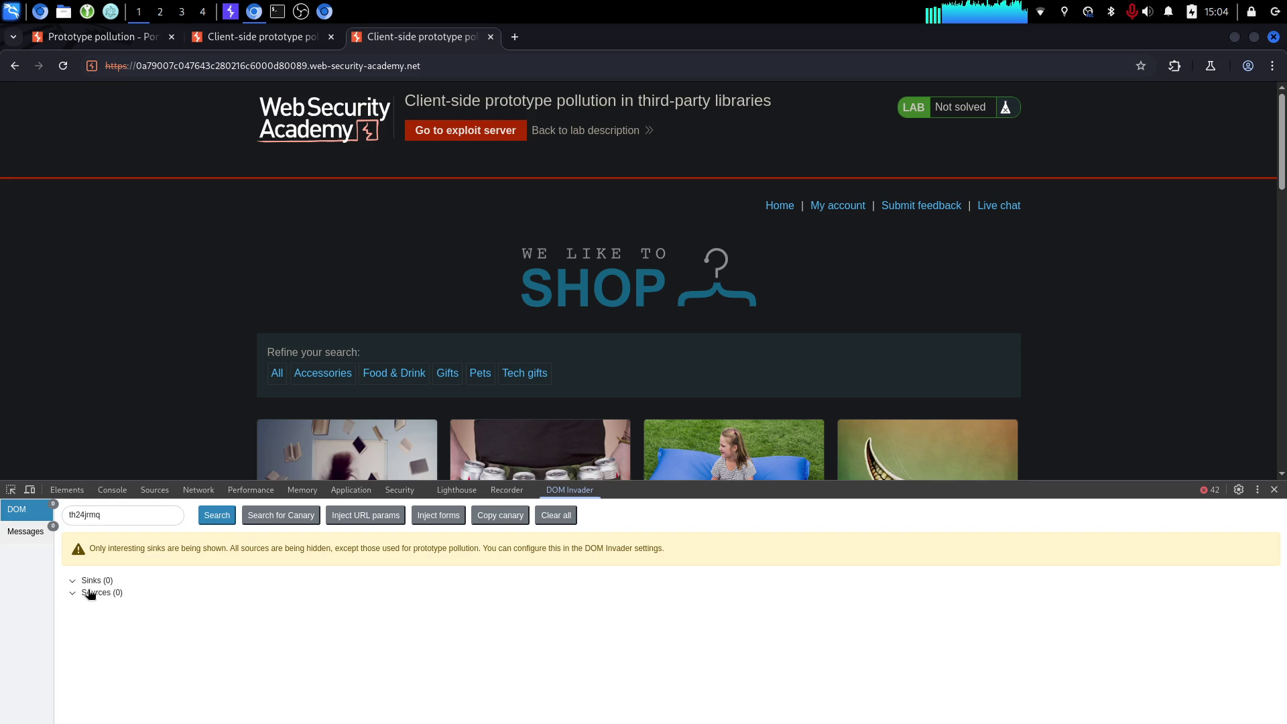
left_click(206, 522)
double_click(223, 515)
left_click(285, 520)
left_click(367, 515)
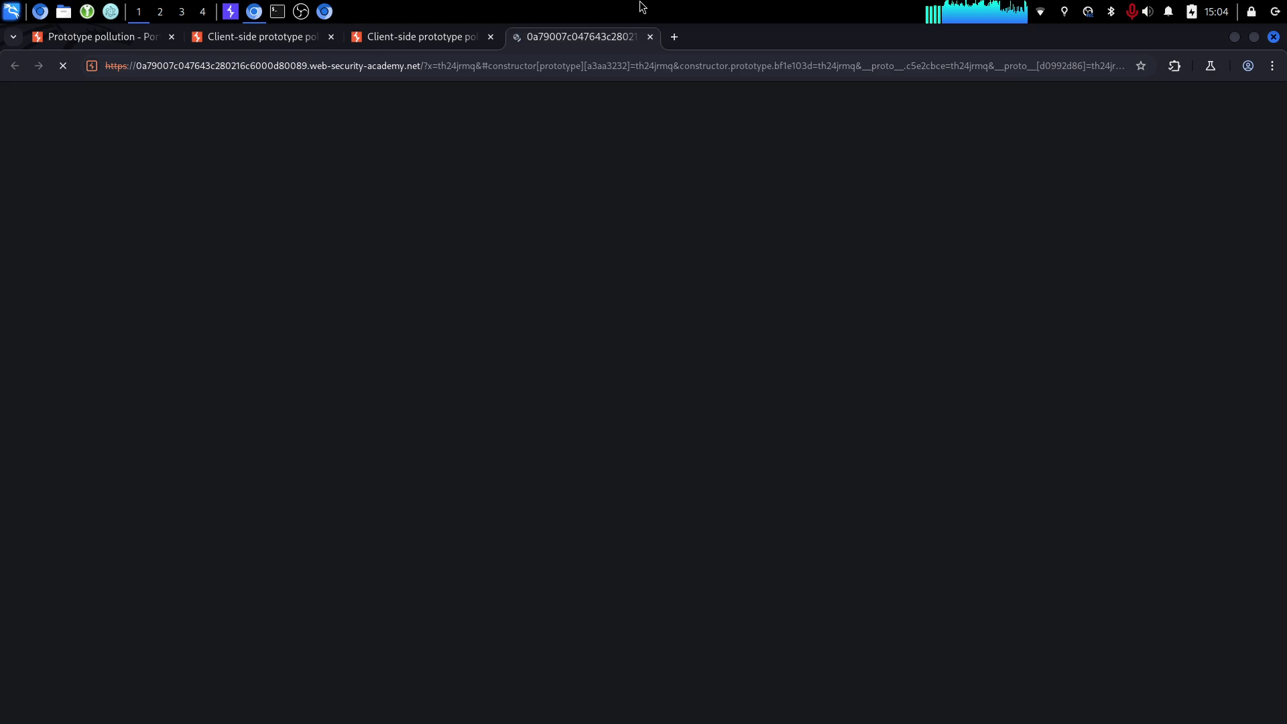
Expand the lab's solution walkthrough and read through steps 4 and 5.
left_click(123, 39)
scroll(701, 431, "down", 1)
left_click(640, 464)
scroll(655, 371, "down", 1)
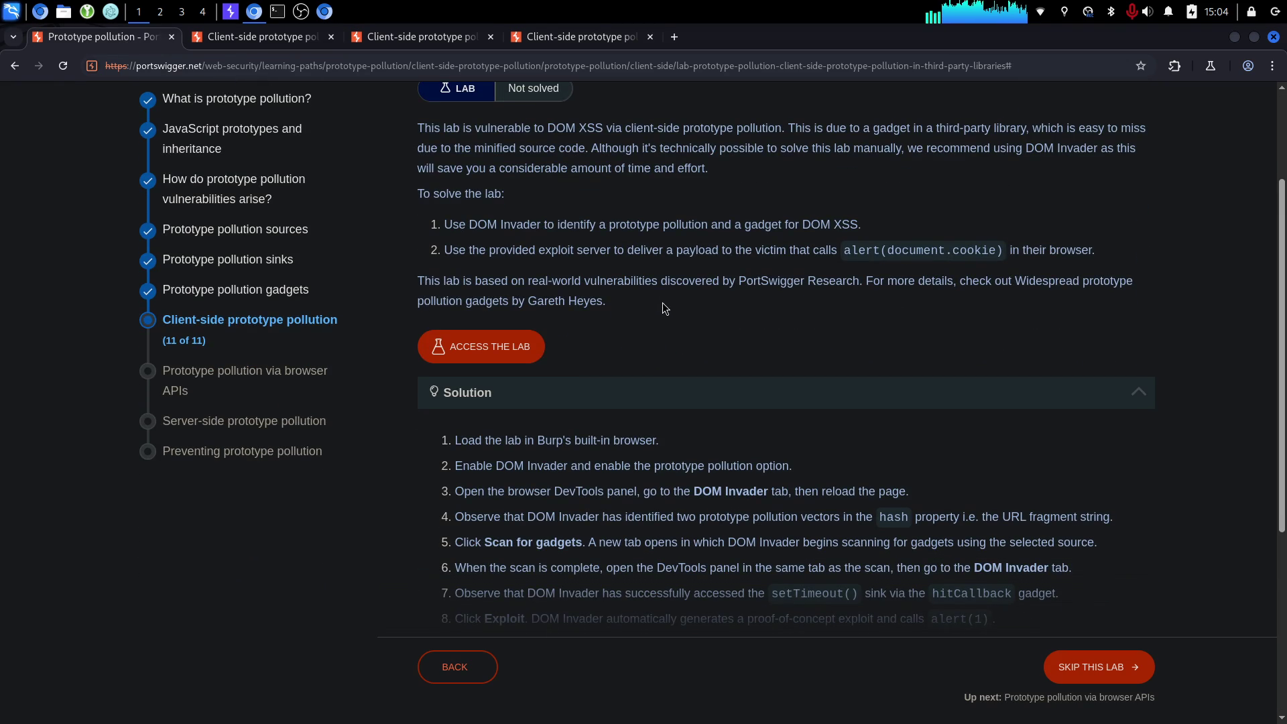
mouse_move(607, 492)
left_mouse_down()
mouse_move(680, 543)
mouse_move(1131, 540)
mouse_move(681, 530)
left_mouse_up()
left_click(676, 533)
triple_click(680, 532)
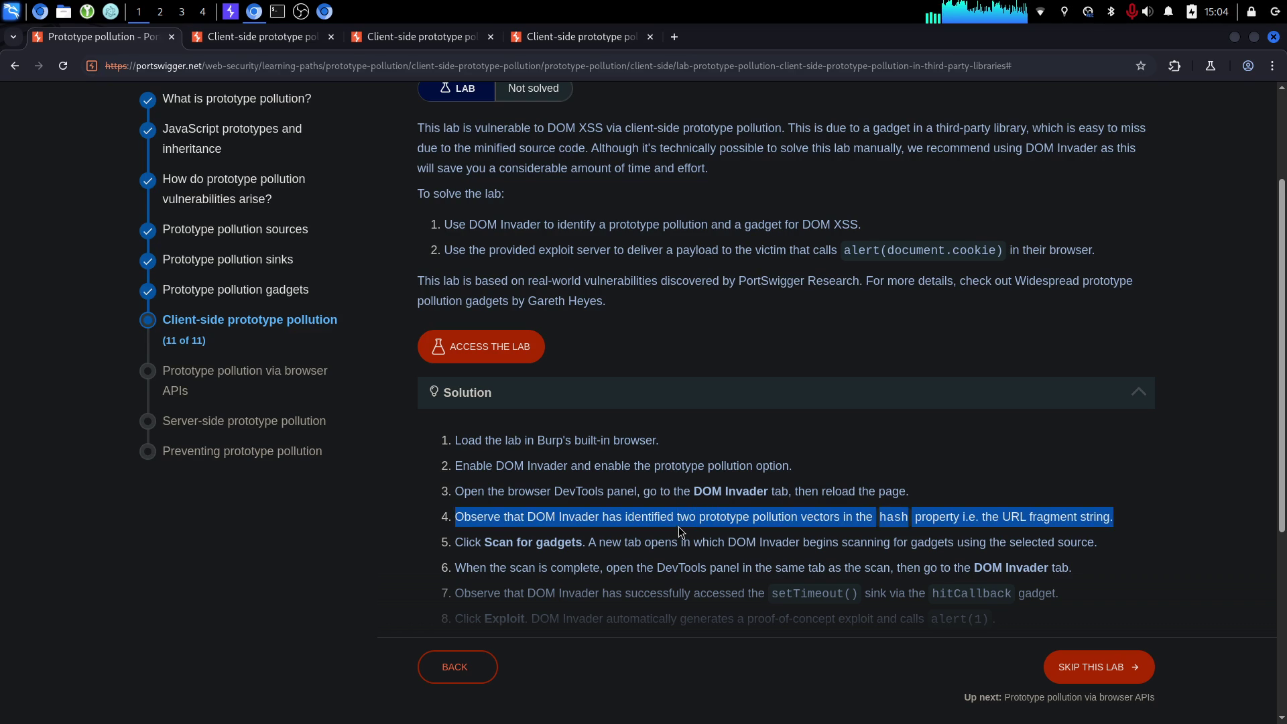
triple_click(636, 550)
On the canary shop tab, view DOM Invader's two hash pollution sources and close the extra tabs.
key("ctrl+4")
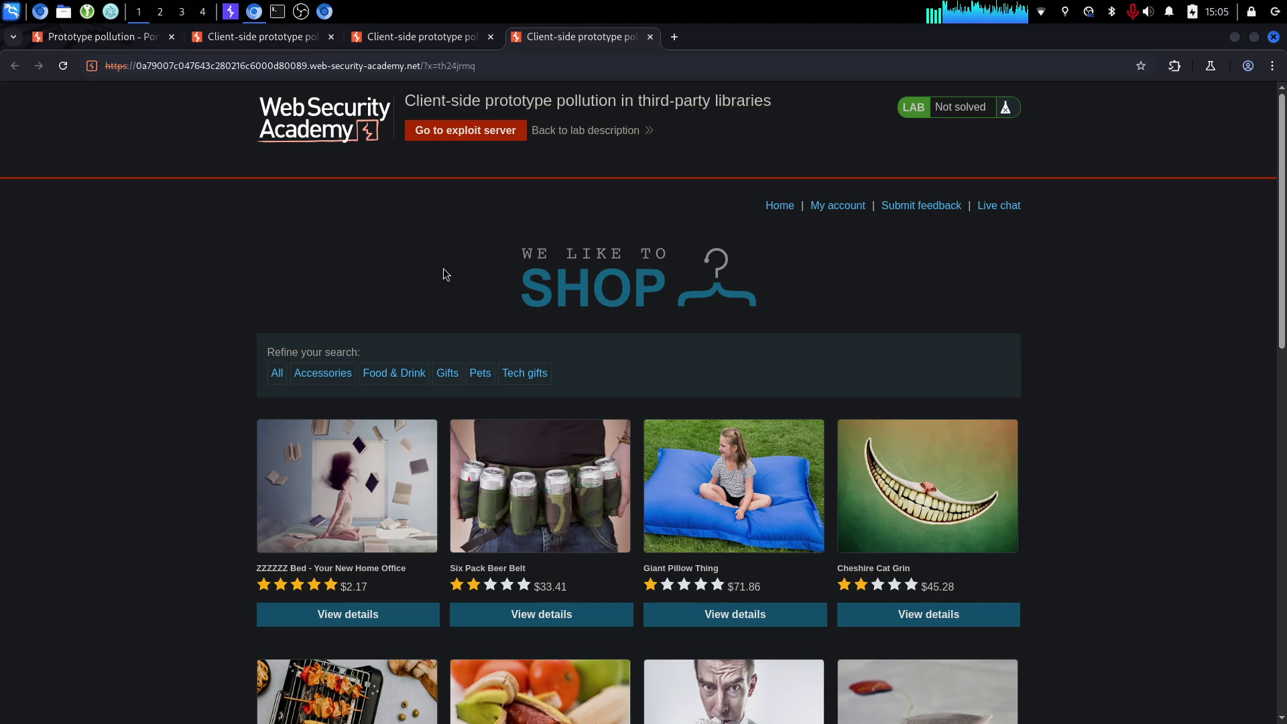
key("ctrl+shift+i")
left_click(561, 493)
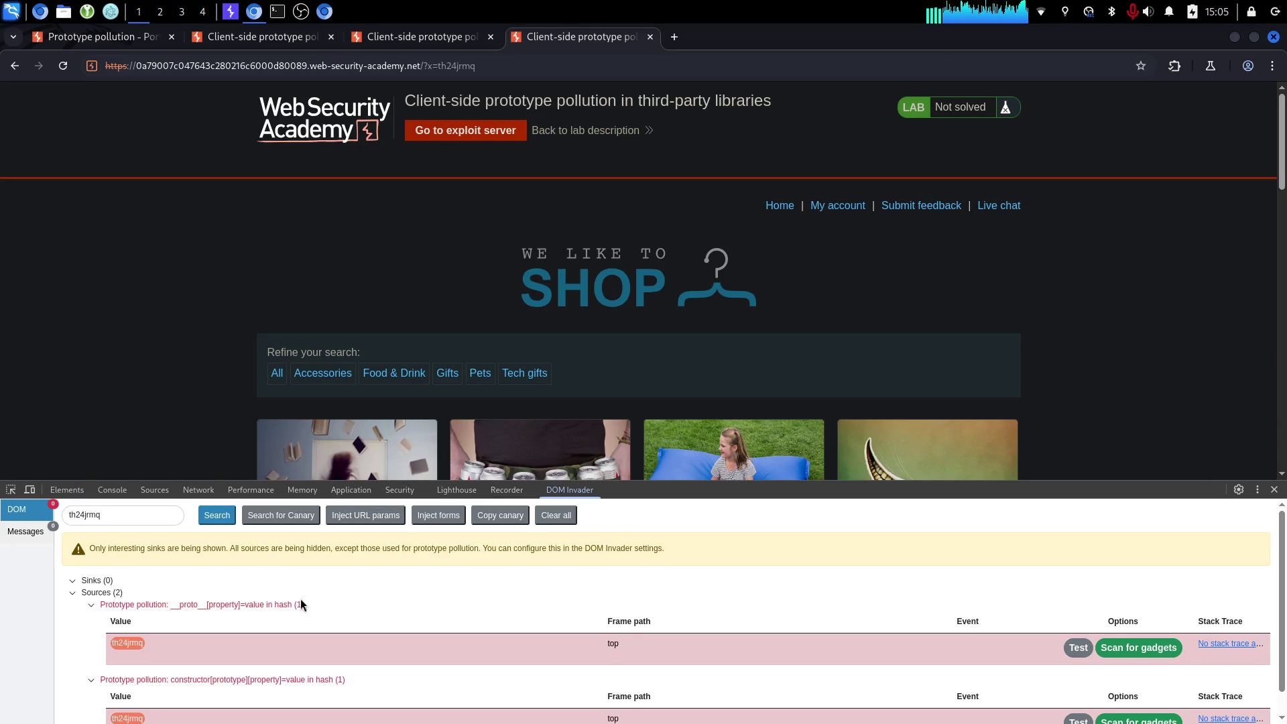
scroll(300, 602, "down", 1)
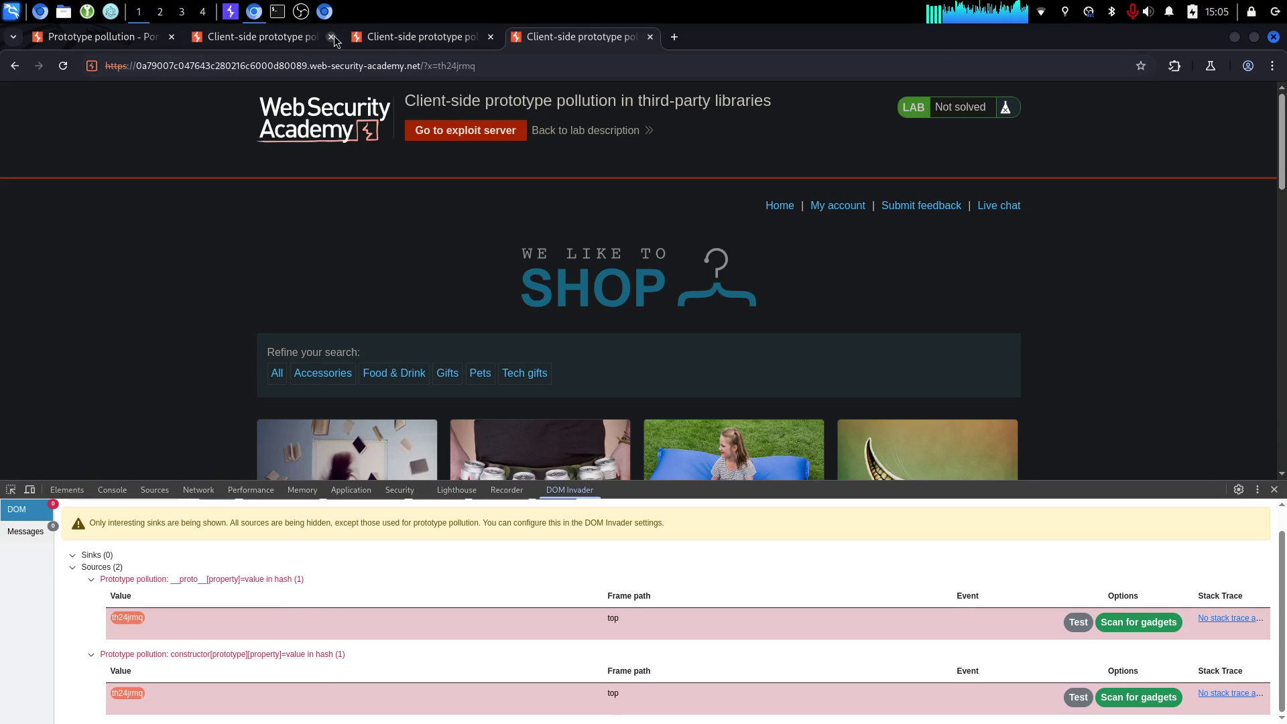
key("ctrl+w")
key("ctrl+w")
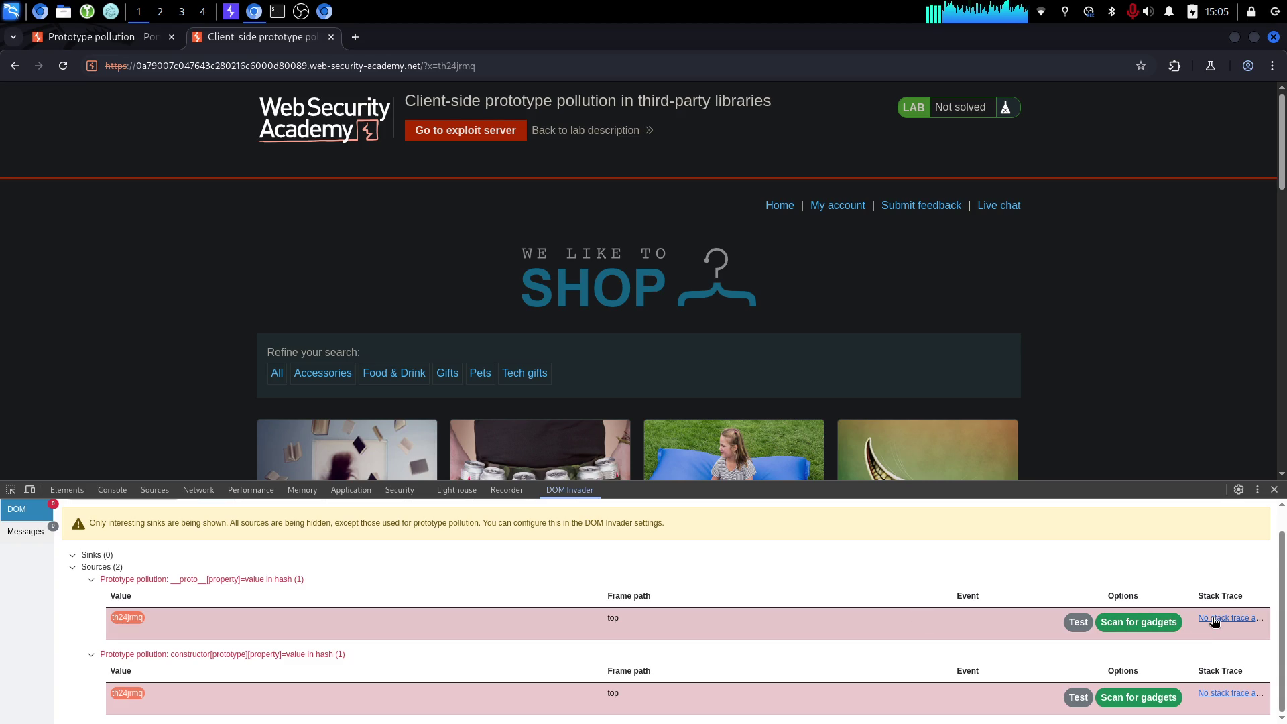
Scan the constructor[prototype] hash source for gadgets and check DOM Invader in the new scan tab.
left_click(1129, 699)
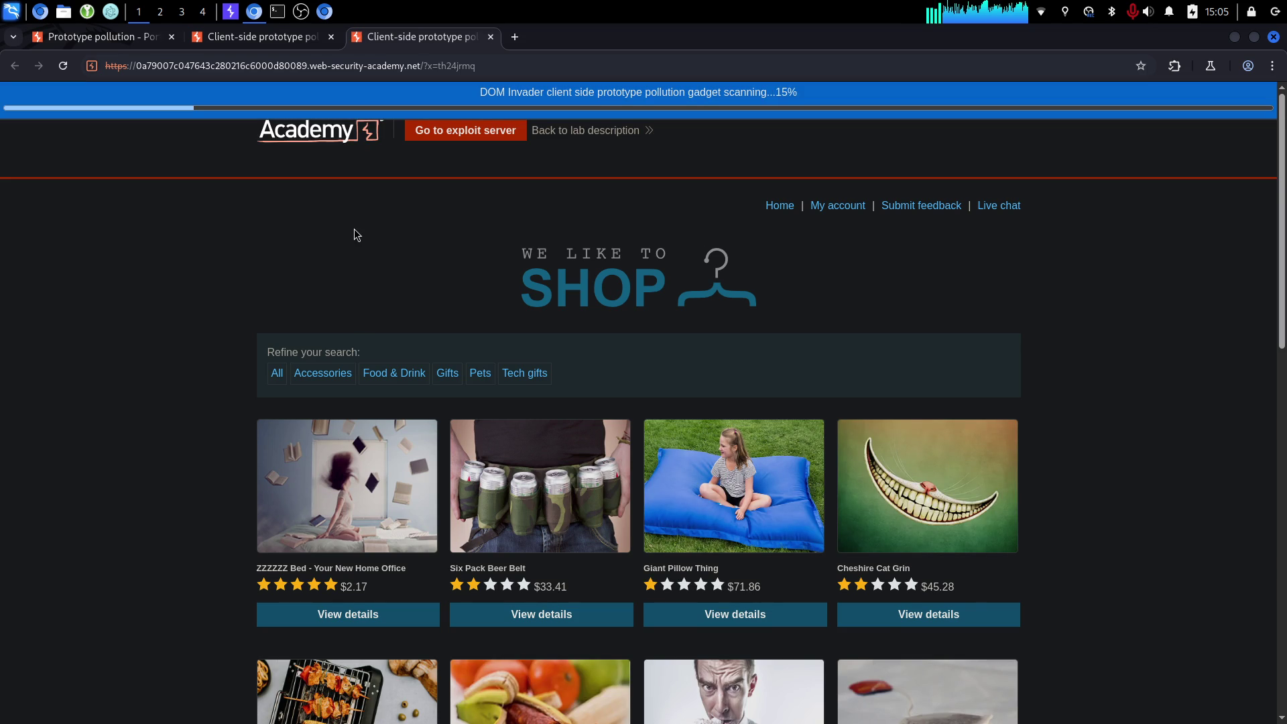
key("F12")
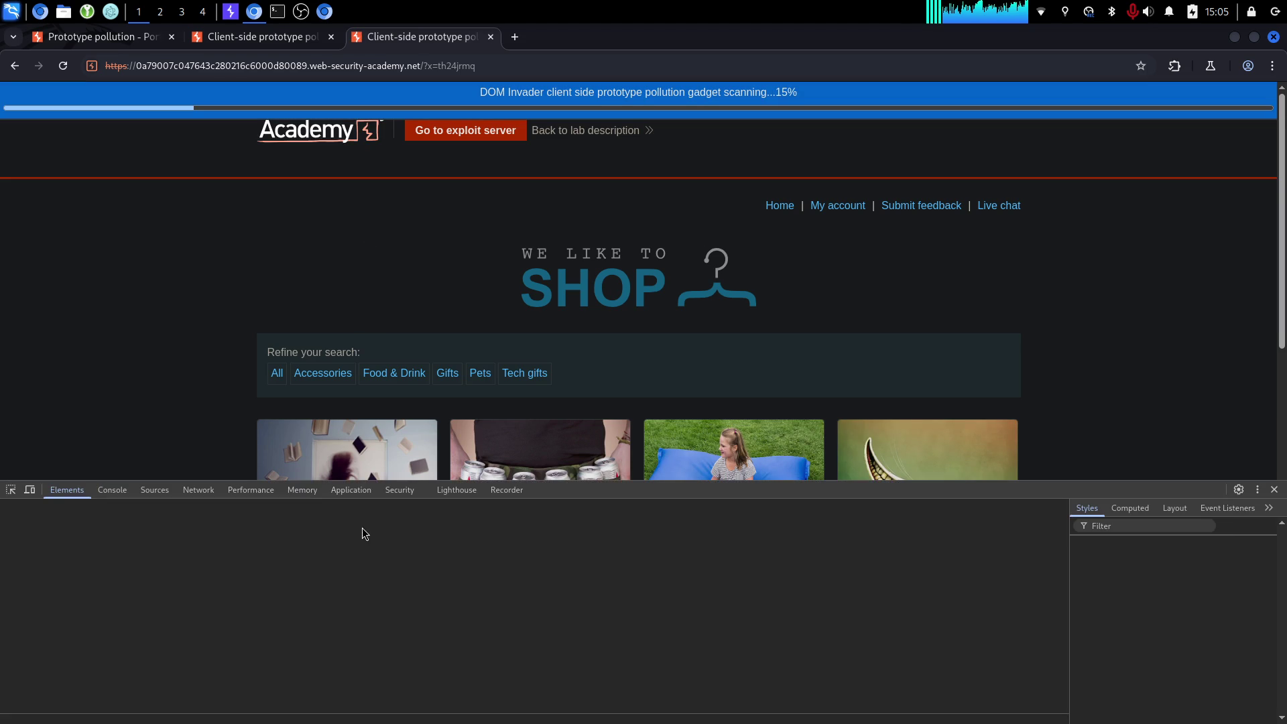
left_click(557, 493)
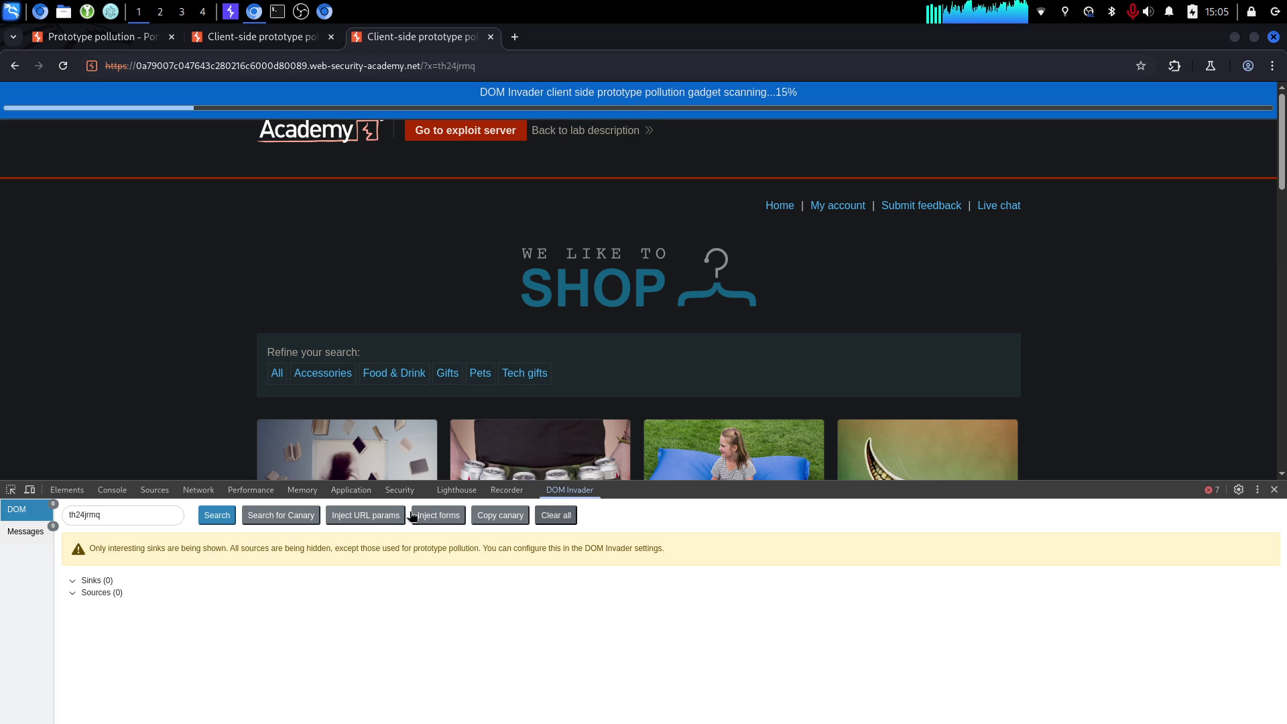
left_click(27, 530)
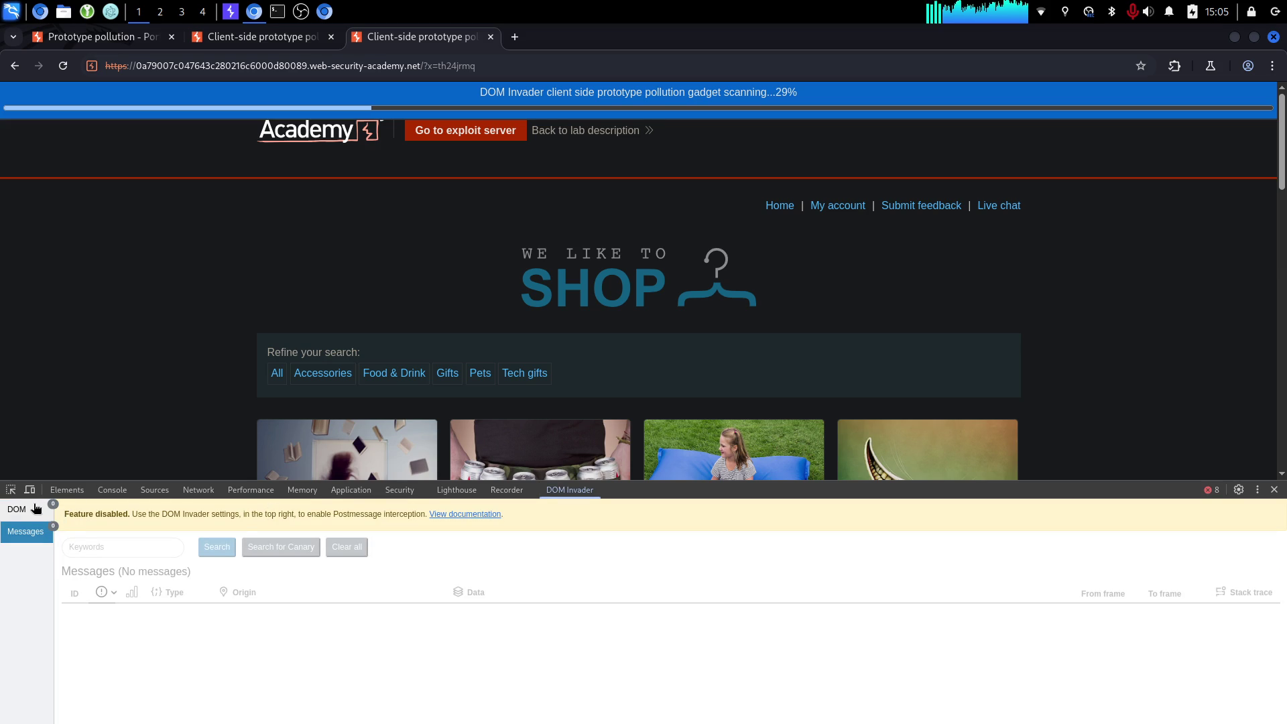
left_click(35, 510)
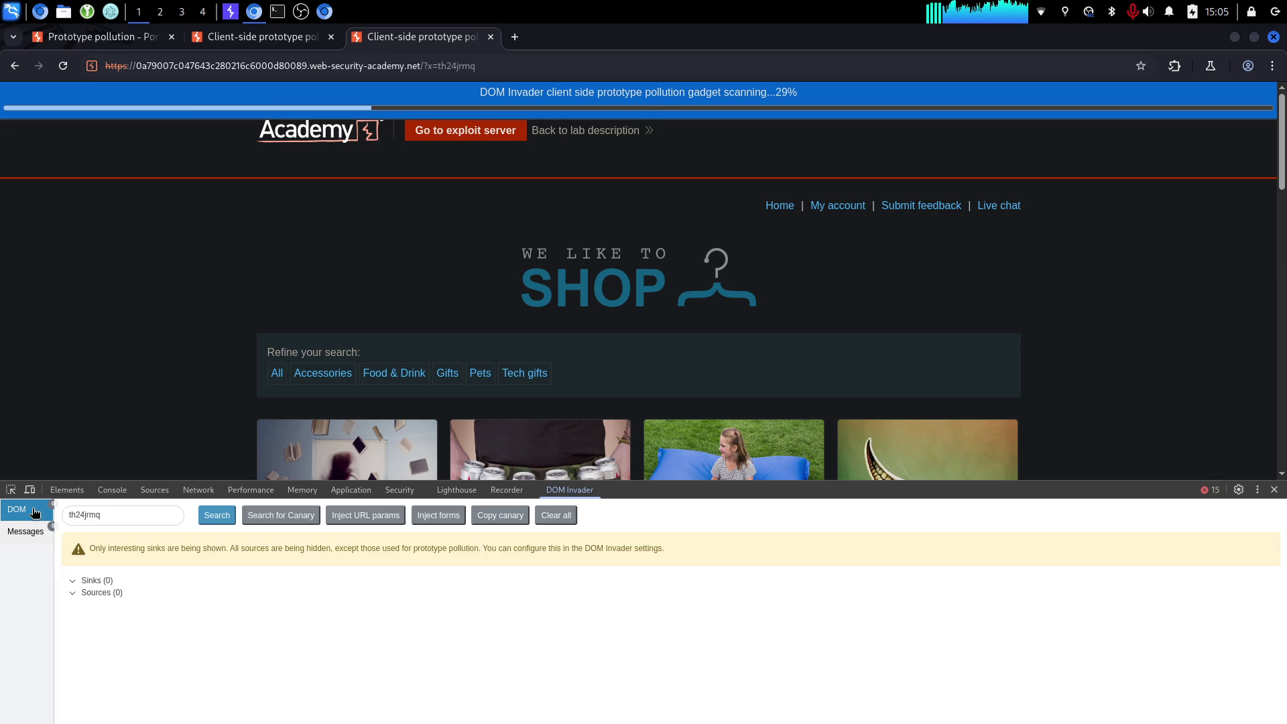
left_click(260, 37)
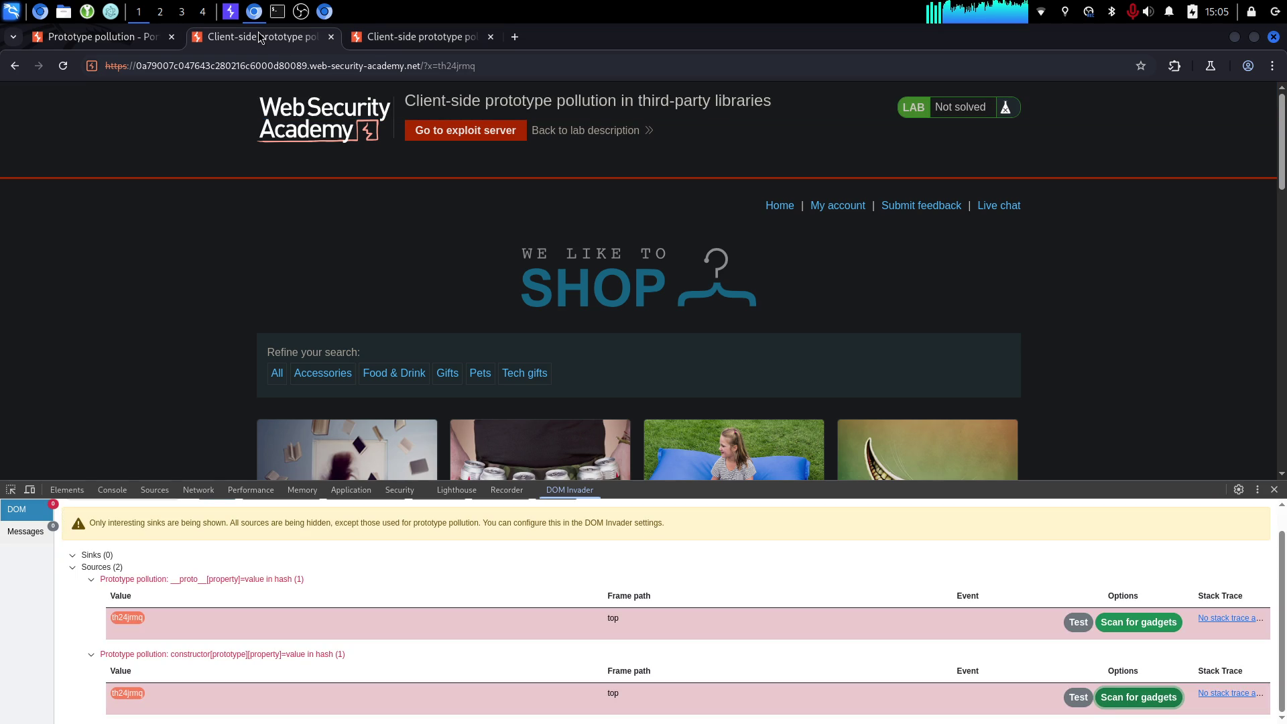
Review solution steps 2–4, including the note about the hash property.
left_click(128, 39)
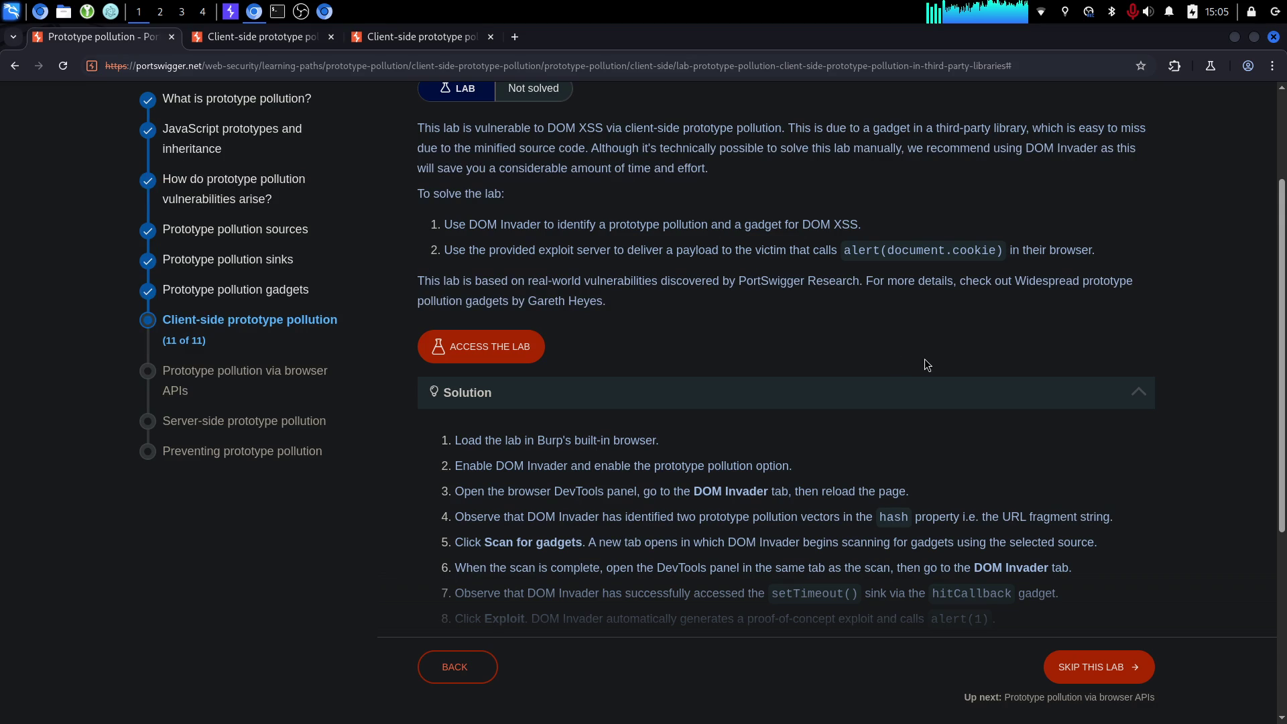
left_click_drag(603, 460, 819, 480)
left_click(808, 480)
left_click_drag(587, 493, 945, 505)
left_click(956, 504)
left_click_drag(716, 520, 976, 518)
left_click(965, 517)
Read solution steps 5–7 about the hitCallback gadget, then check the gadget scan's progress.
left_click(224, 40)
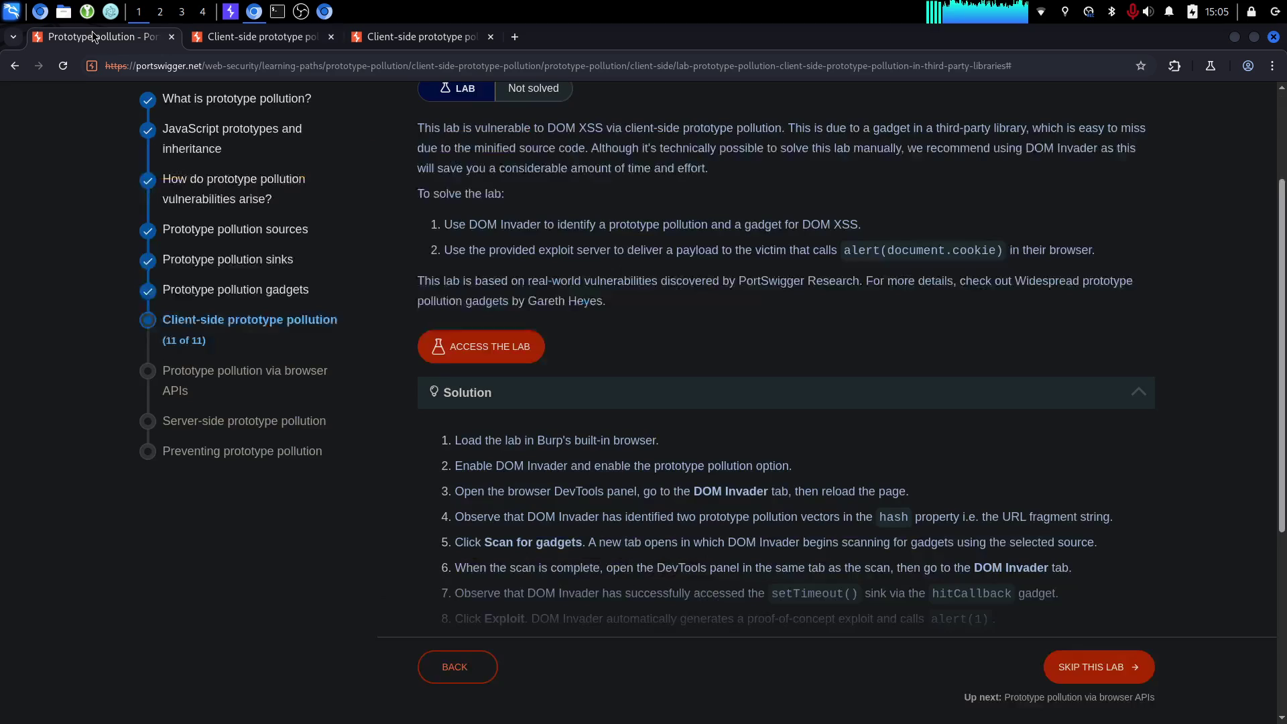
left_click(88, 36)
scroll(1028, 565, "down", 1)
mouse_move(483, 461)
left_mouse_down()
mouse_move(669, 487)
mouse_move(1133, 469)
left_mouse_up()
left_click(666, 482)
left_click(706, 511)
left_click_drag(631, 484, 1032, 501)
left_click(1061, 505)
left_click_drag(610, 513, 1137, 516)
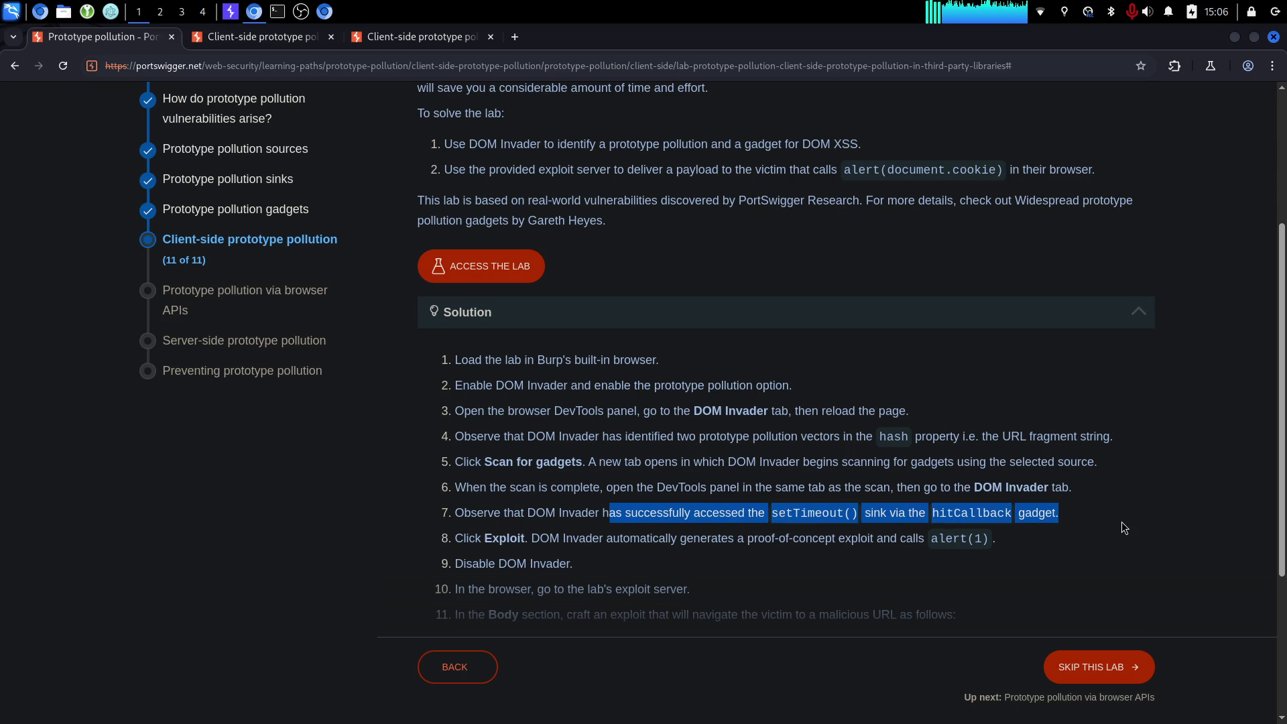
left_click(1122, 530)
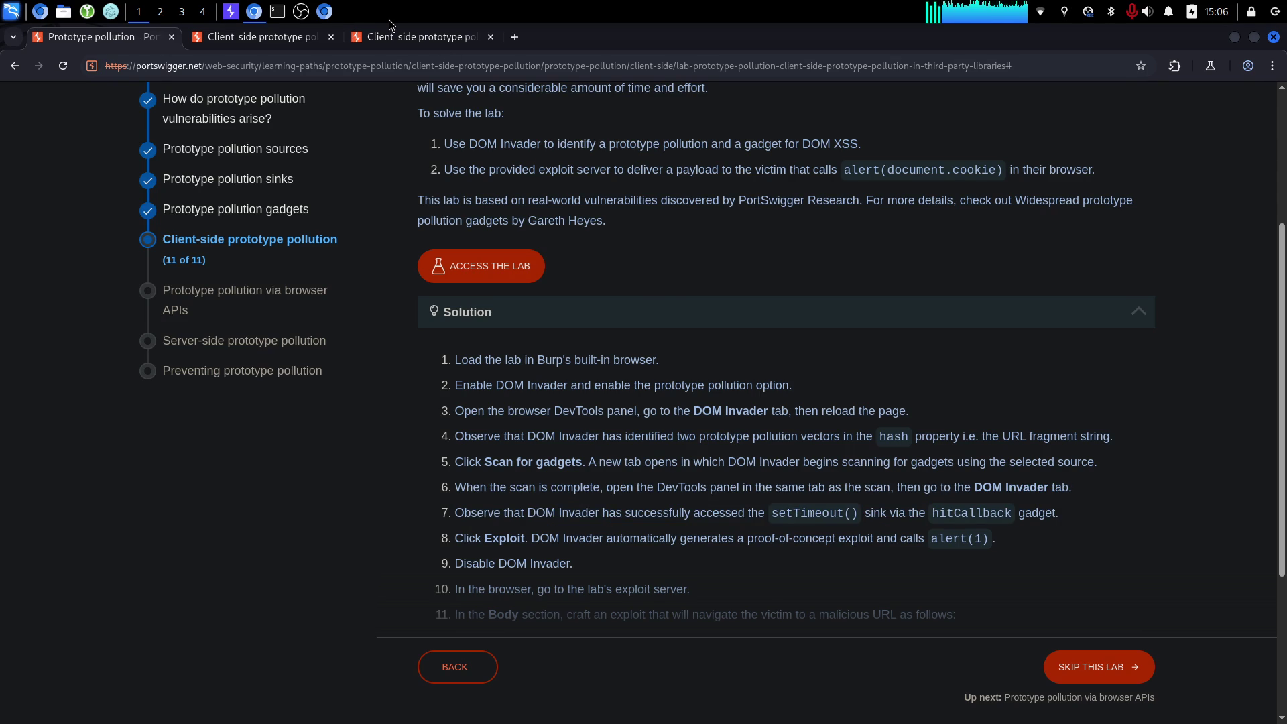
left_click(396, 40)
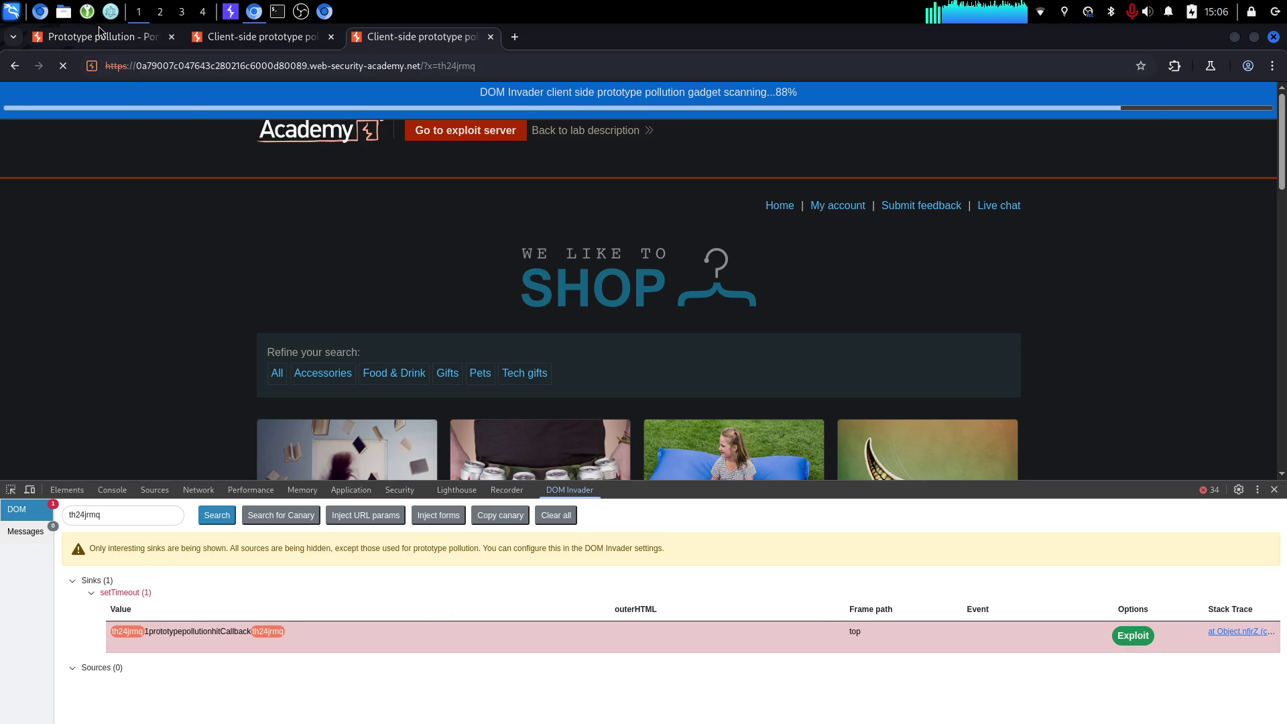
Run DOM Invader's setTimeout exploit so hitCallback=alert(1) pops alert 1, then dismiss it.
left_click(96, 36)
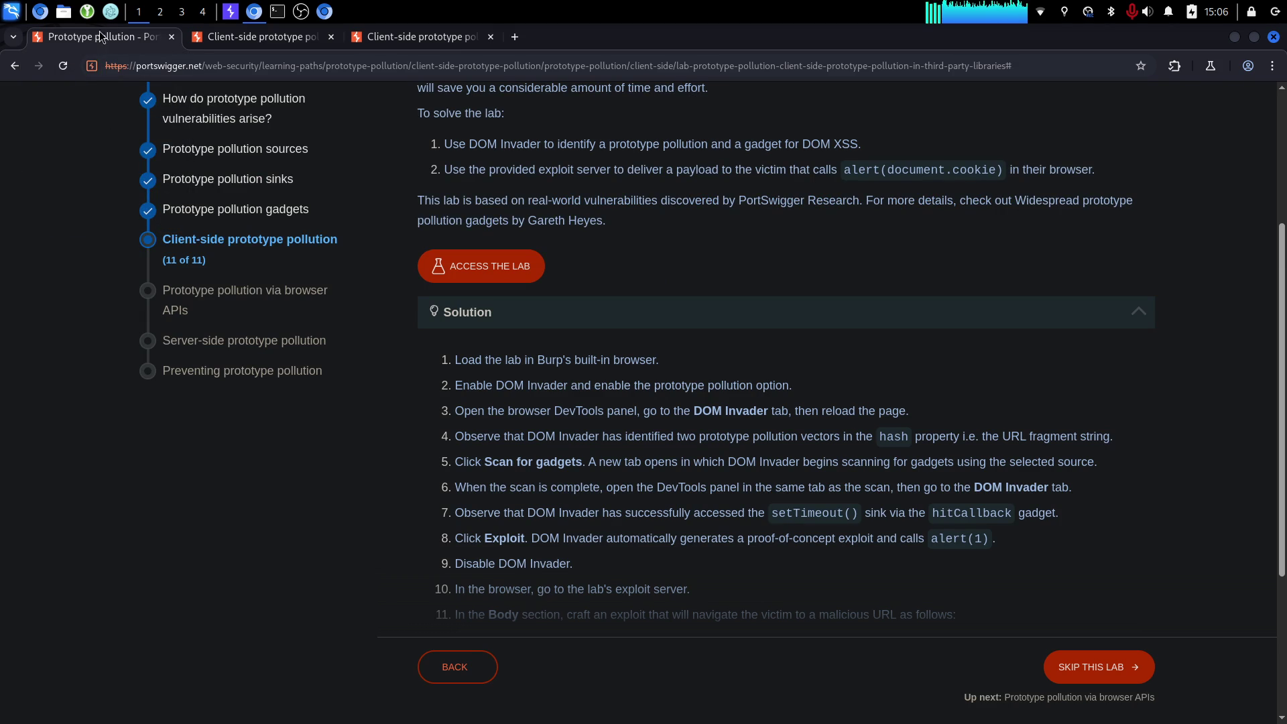
scroll(653, 421, "down", 5)
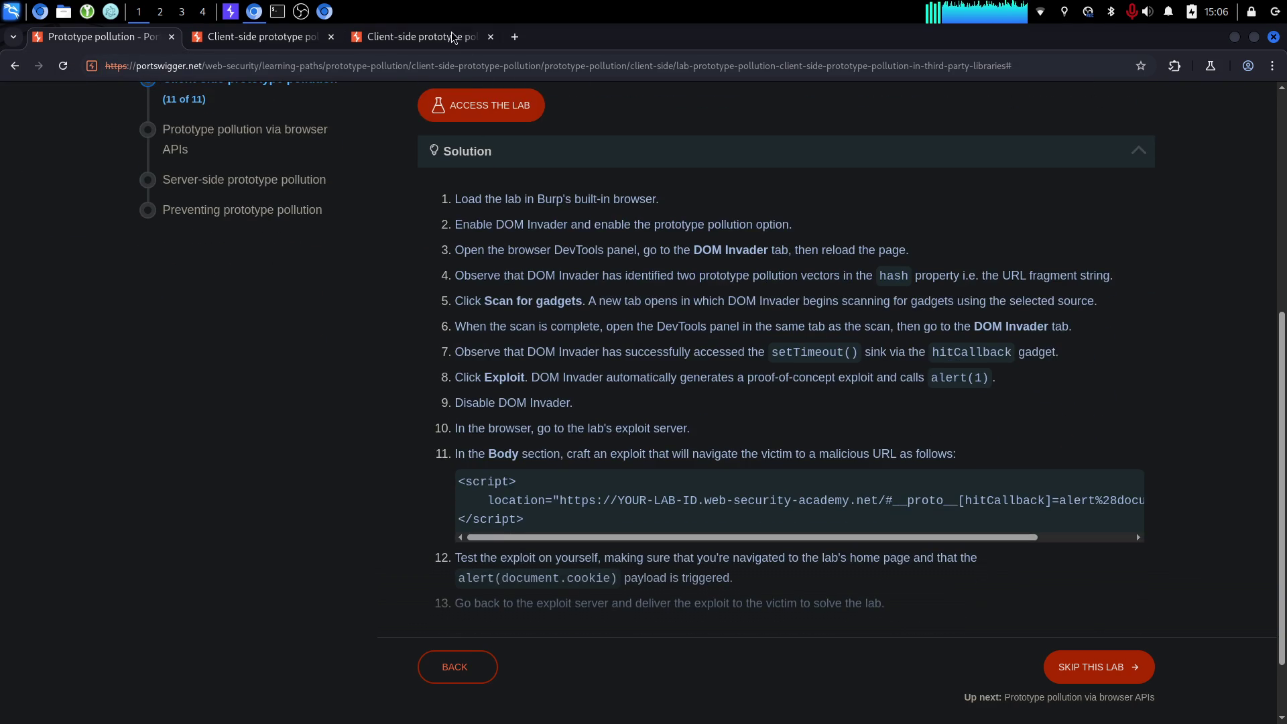
left_click(450, 36)
left_click(1140, 637)
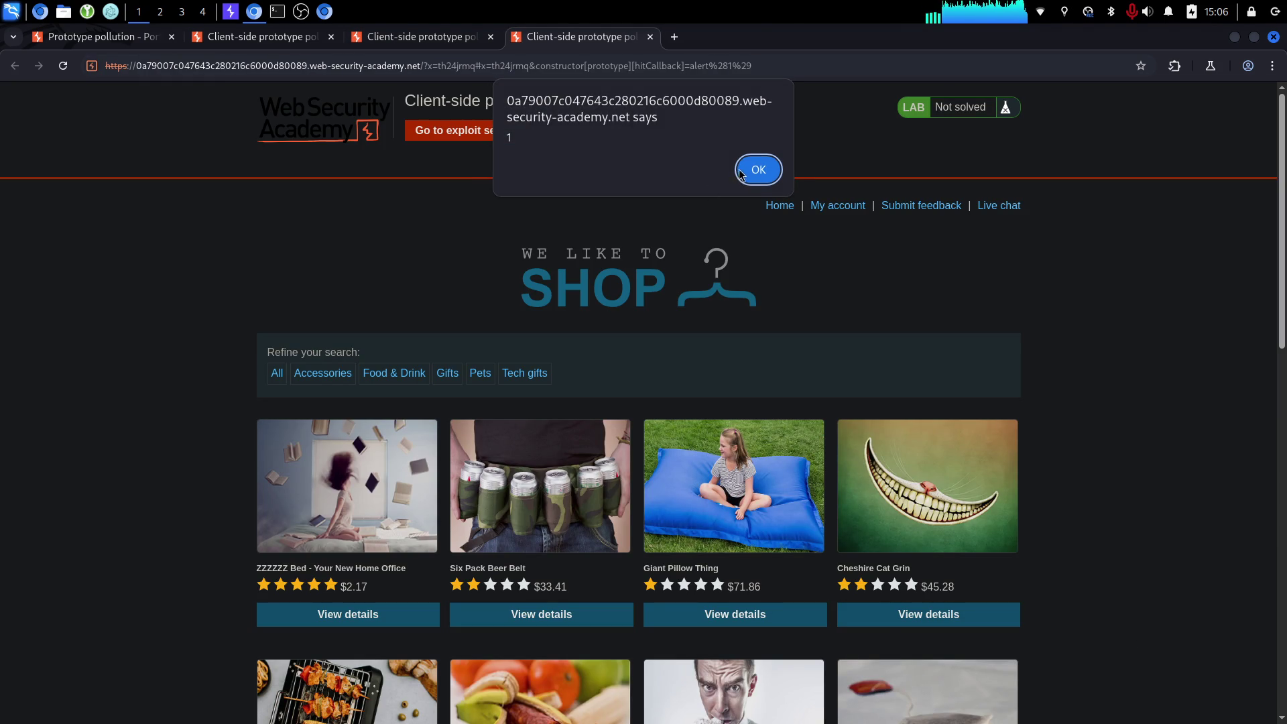
left_click(738, 172)
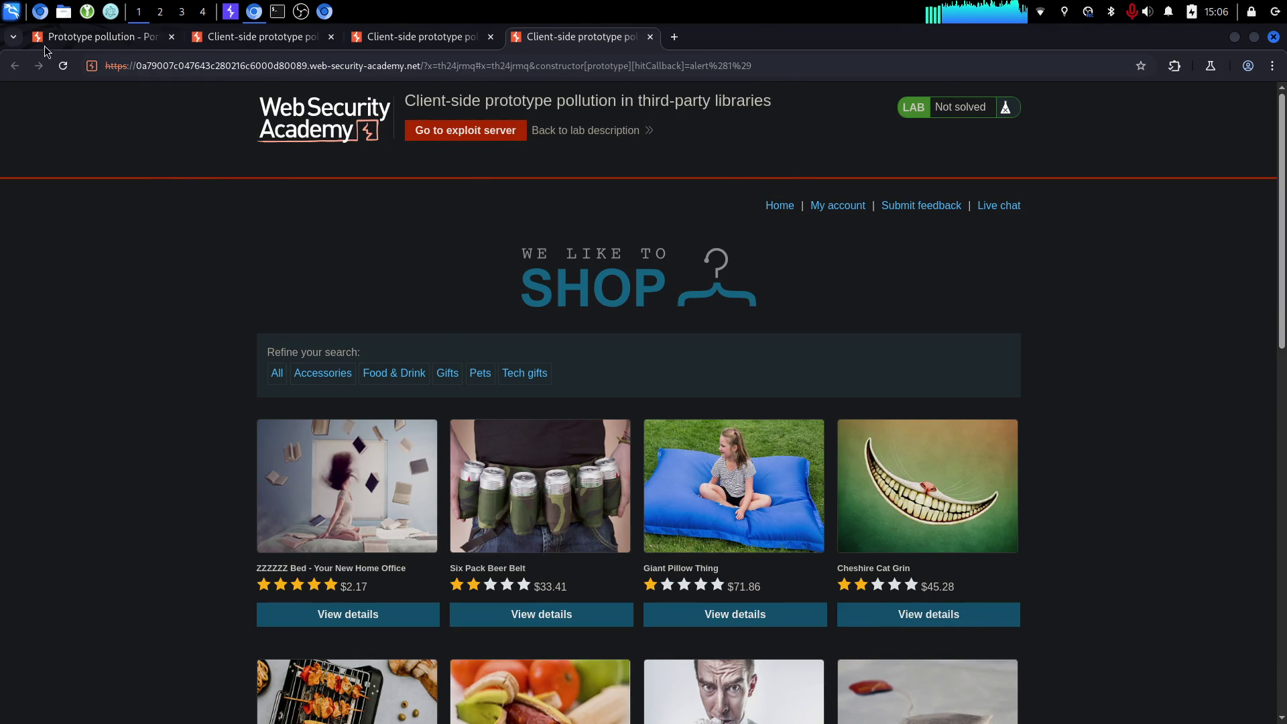
left_click(61, 39)
scroll(333, 428, "down", 2)
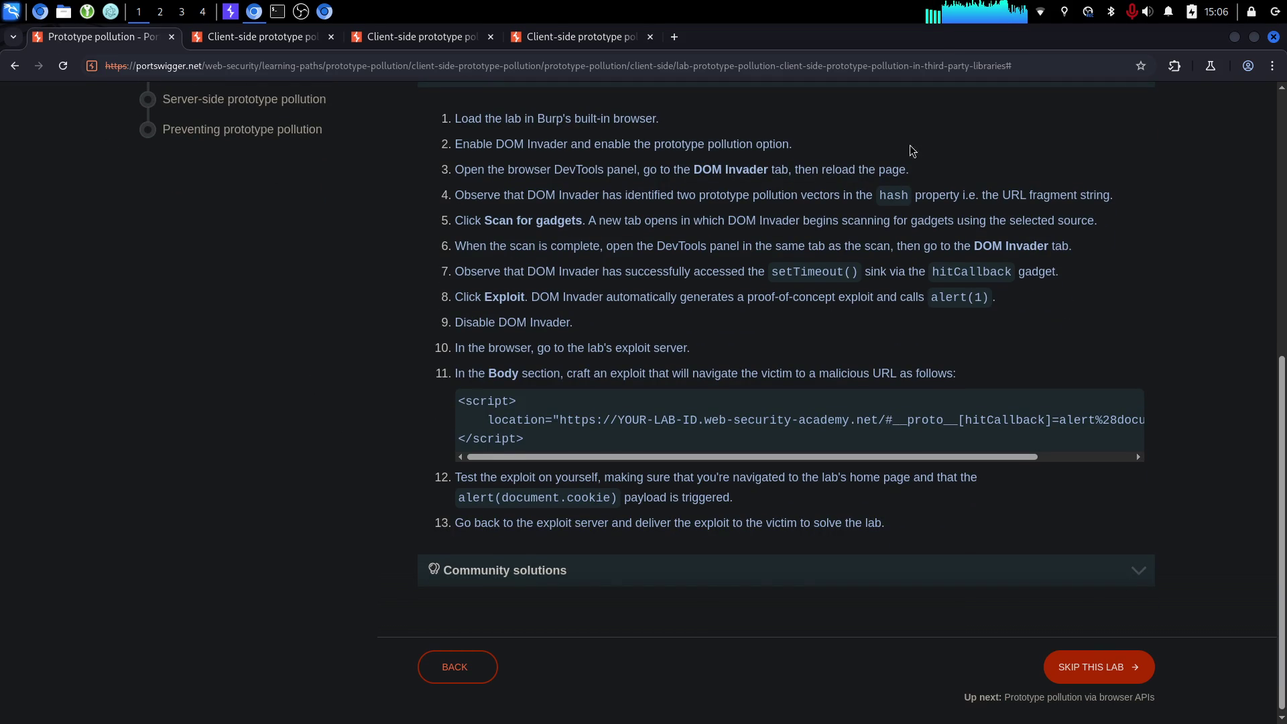
View the Burp Suite browser extension's site permissions from the extensions list.
left_click(1173, 66)
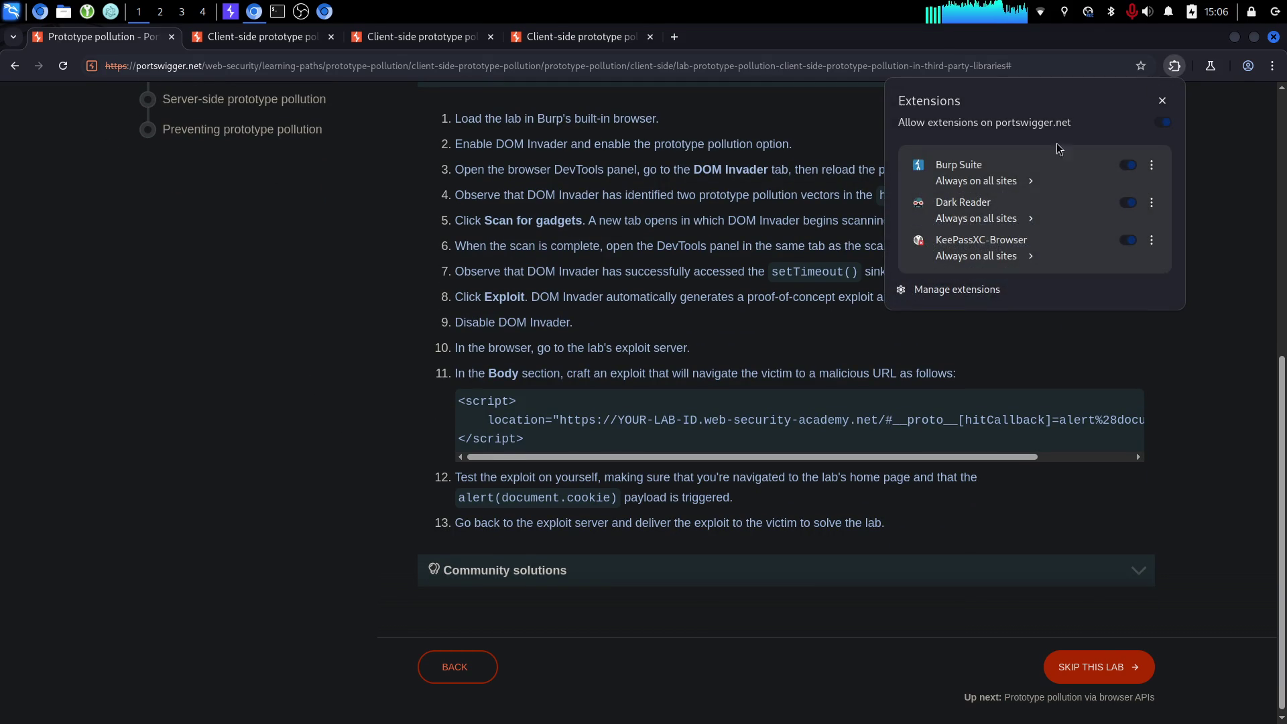
left_click(1011, 182)
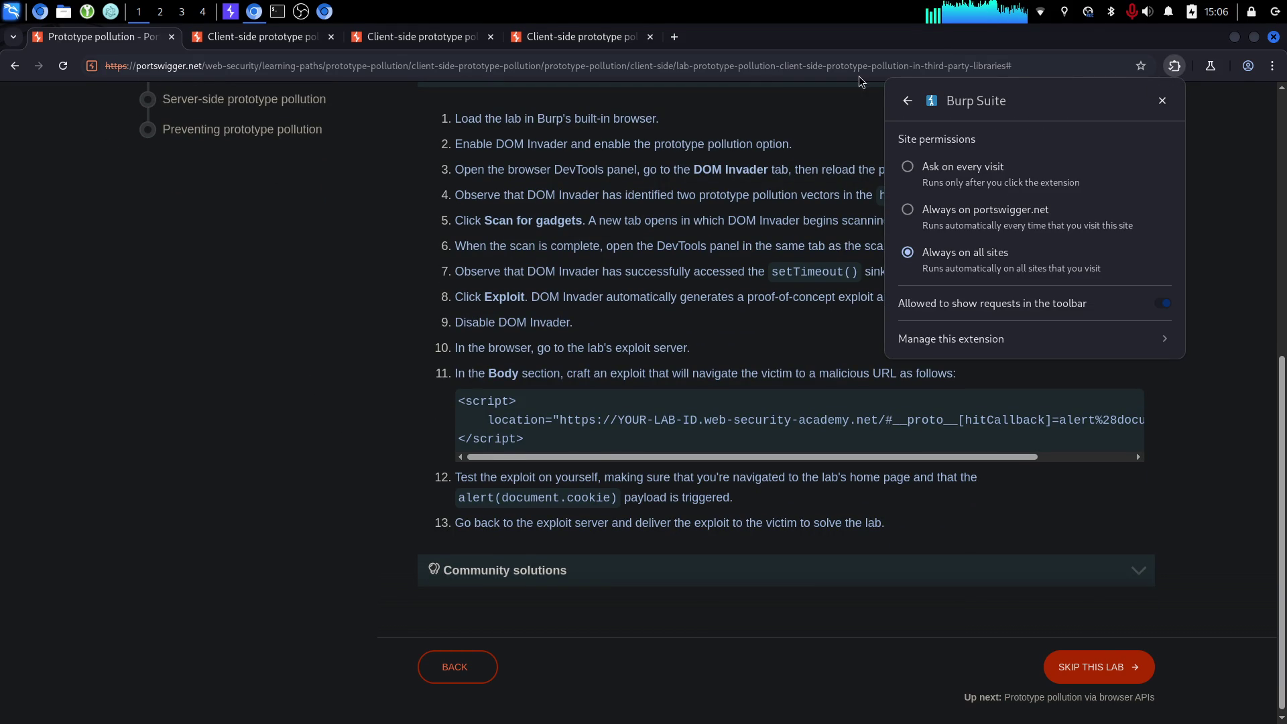
left_click(905, 100)
Review Burp's network connection settings, including the SOCKS proxy, without changing anything.
left_click(230, 12)
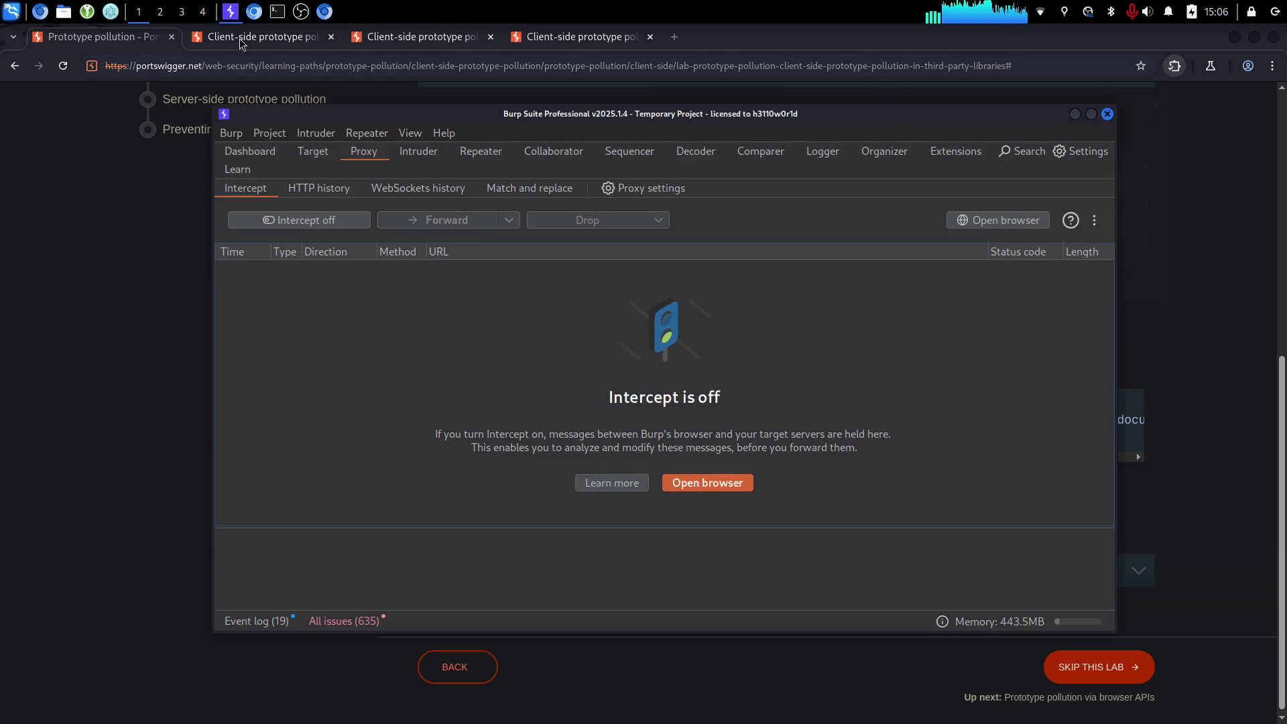
left_click_drag(571, 129, 517, 138)
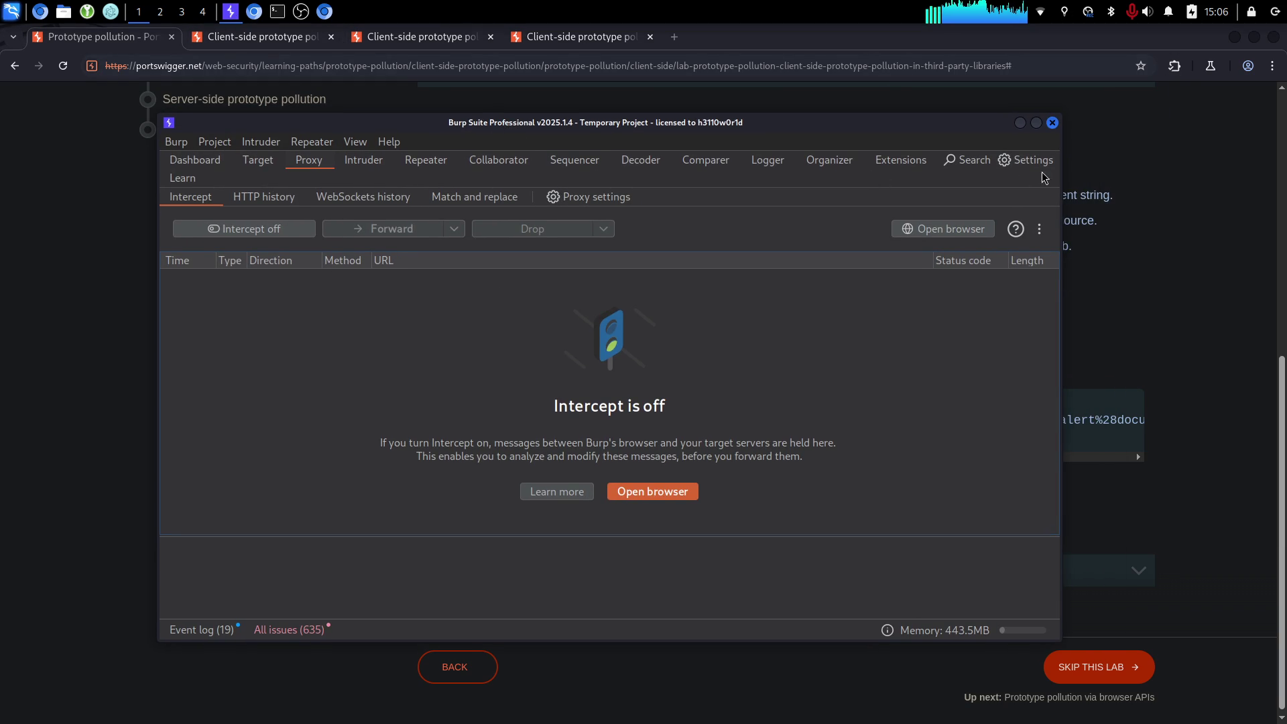
left_click(1015, 228)
left_click(1025, 162)
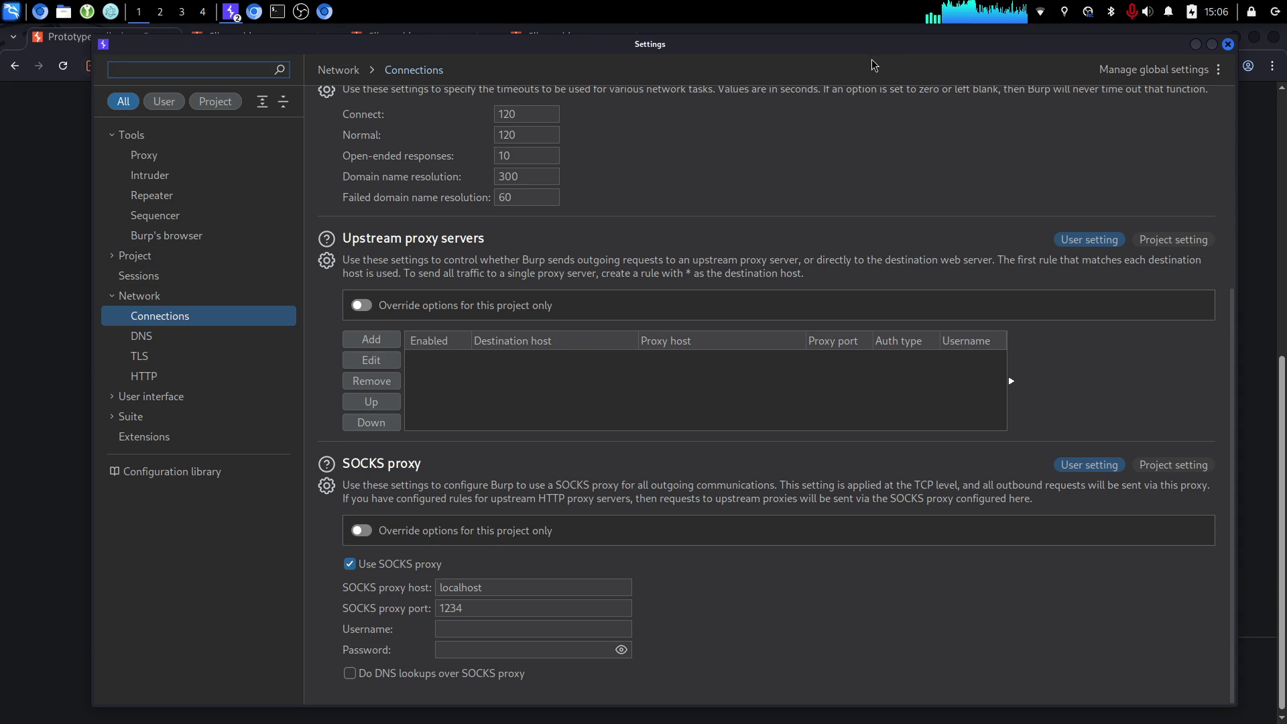
left_click(1229, 44)
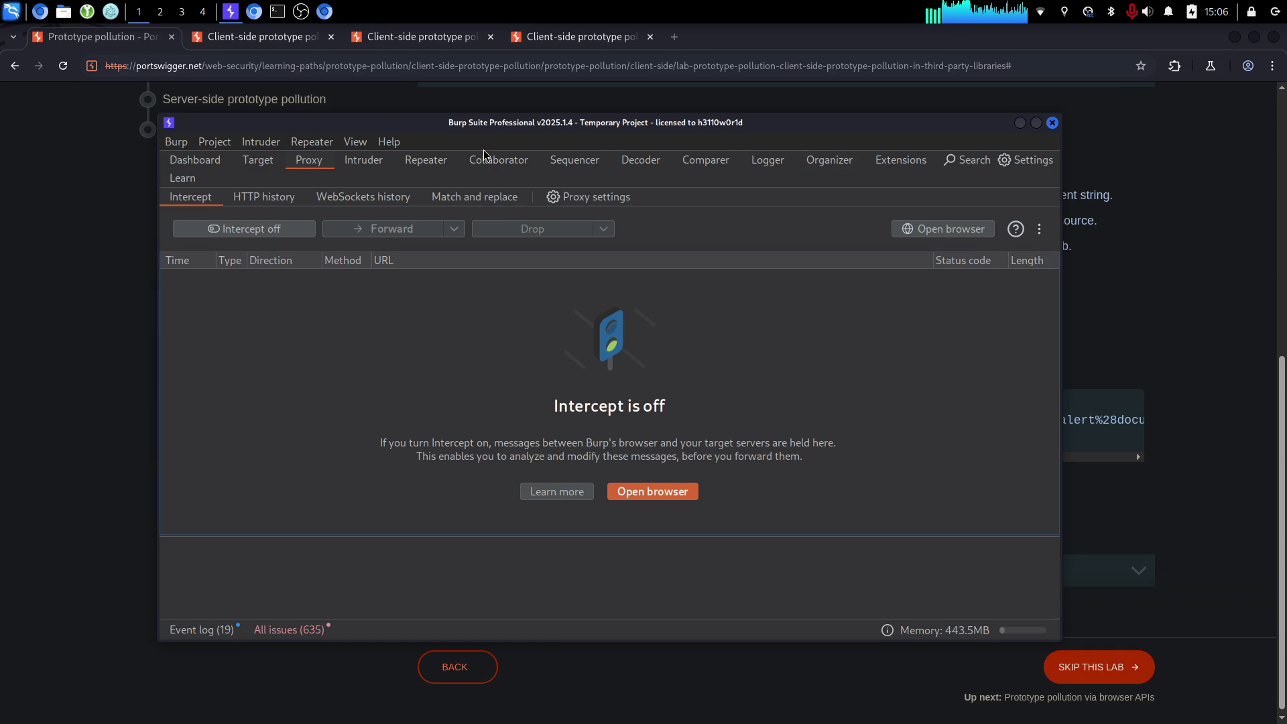
Look over Burp's Dashboard, Target and Intruder views, widening the window, then return to Proxy intercept.
left_click(176, 163)
left_click(276, 164)
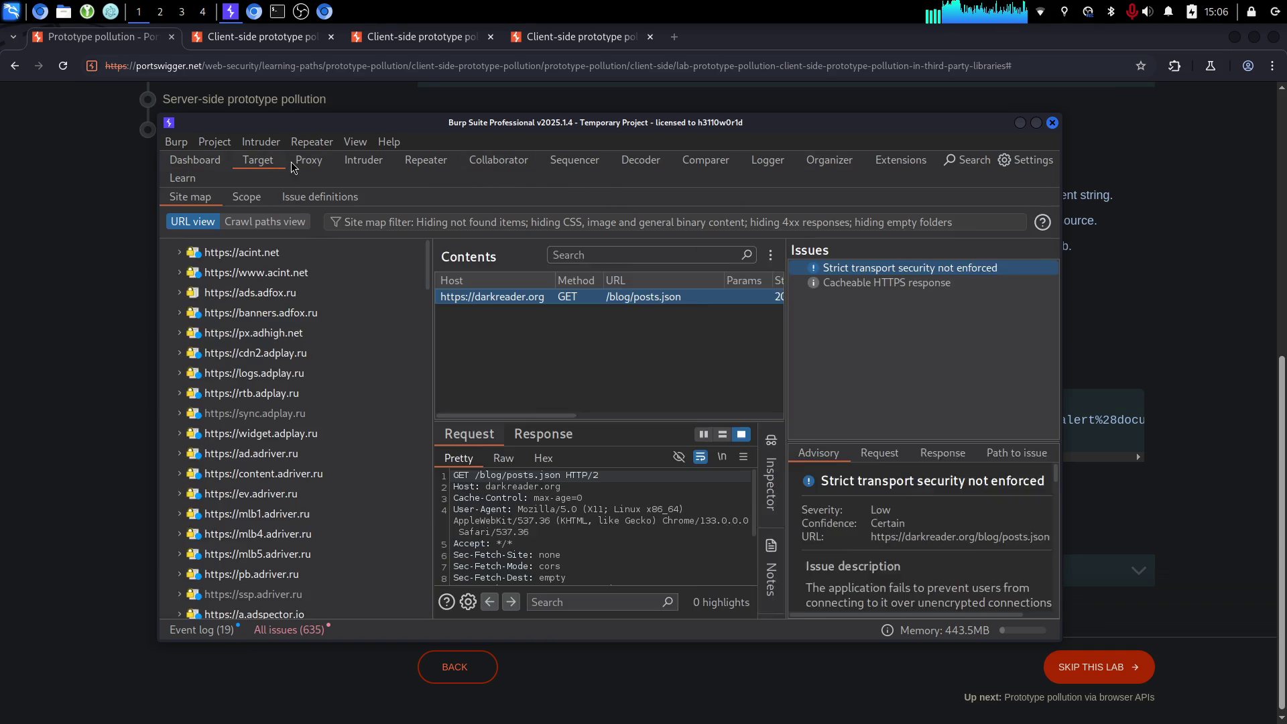
left_click(295, 166)
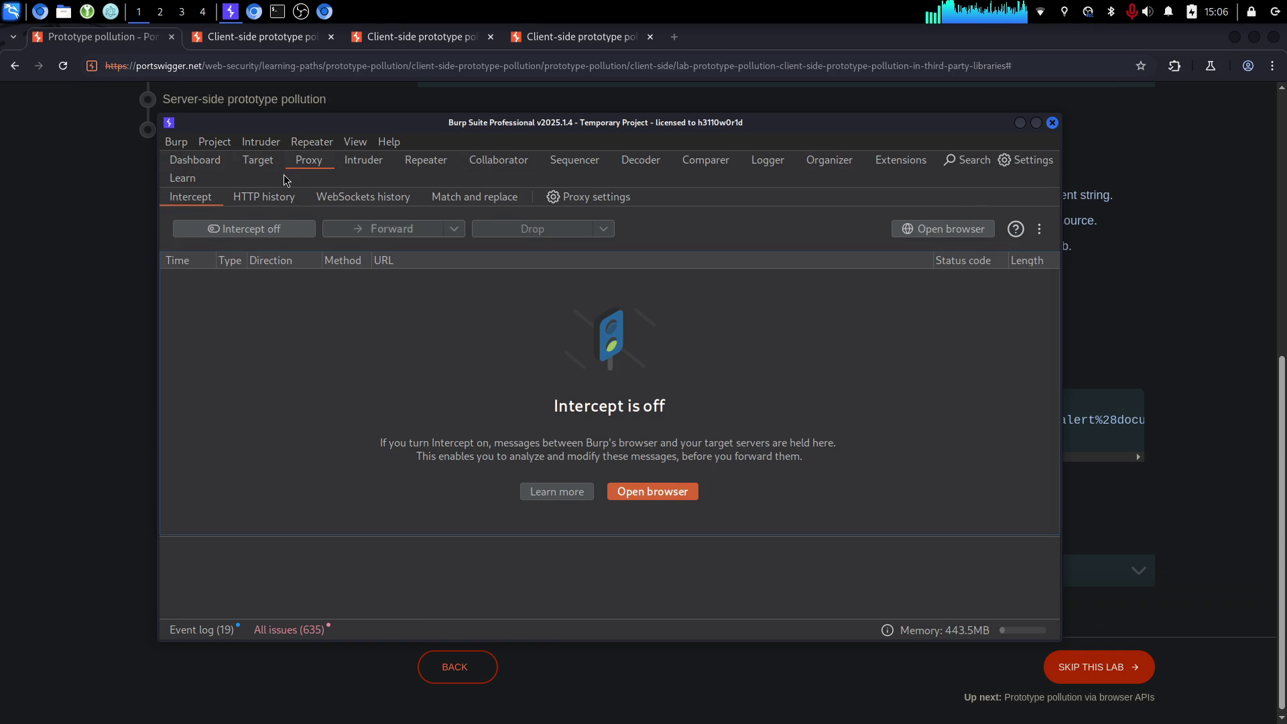
left_click_drag(1060, 179, 1118, 180)
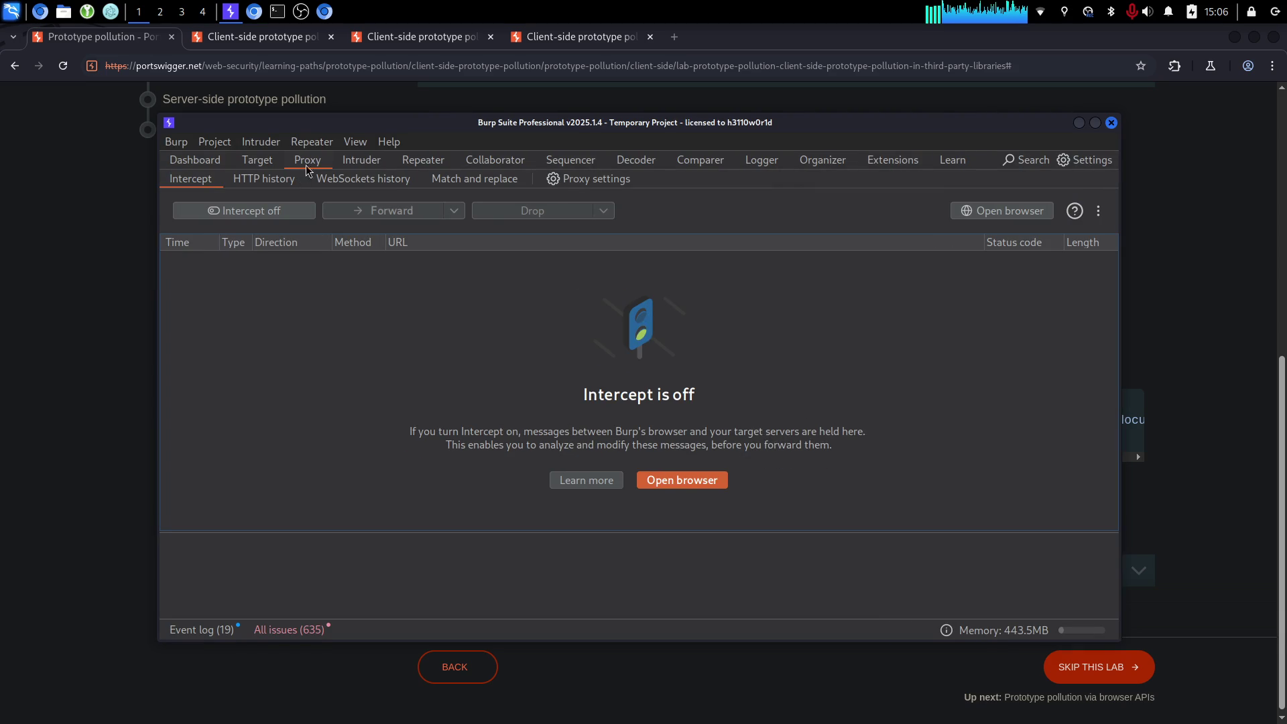
left_click(352, 163)
left_click(312, 161)
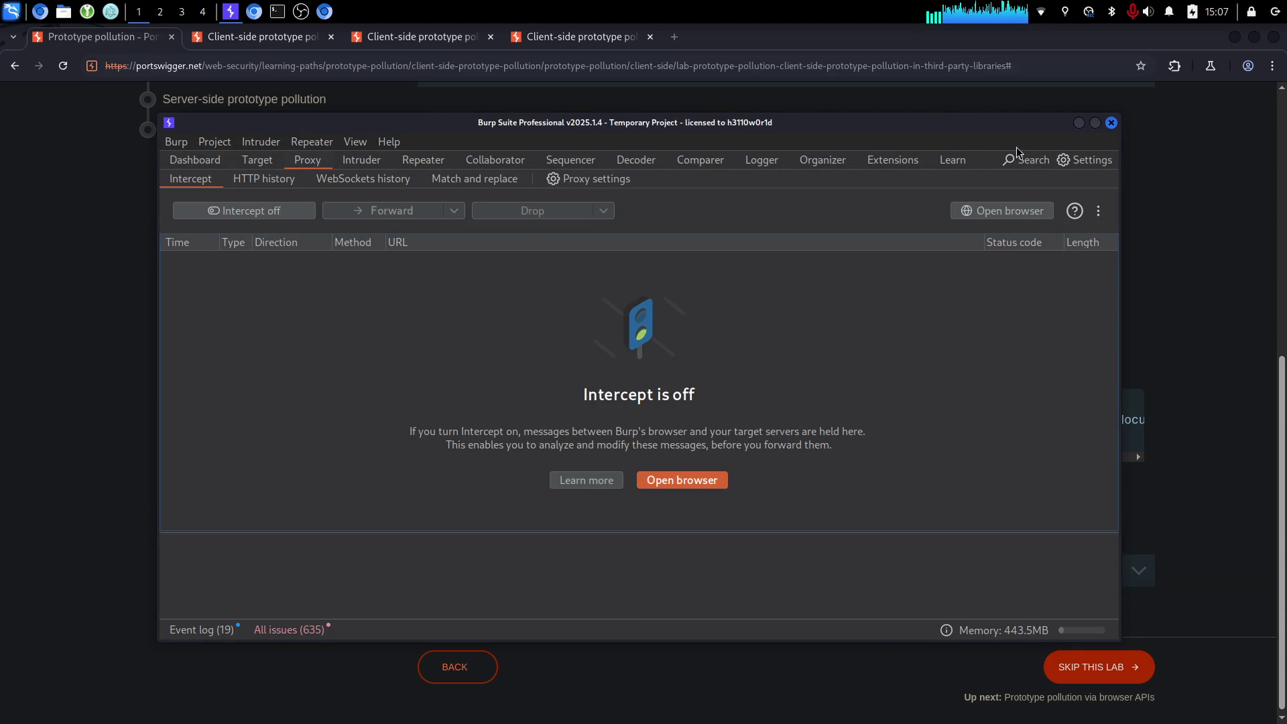
Review Burp's Proxy settings unchanged, then return to the browser in a new tab.
left_click(1071, 160)
left_click(193, 158)
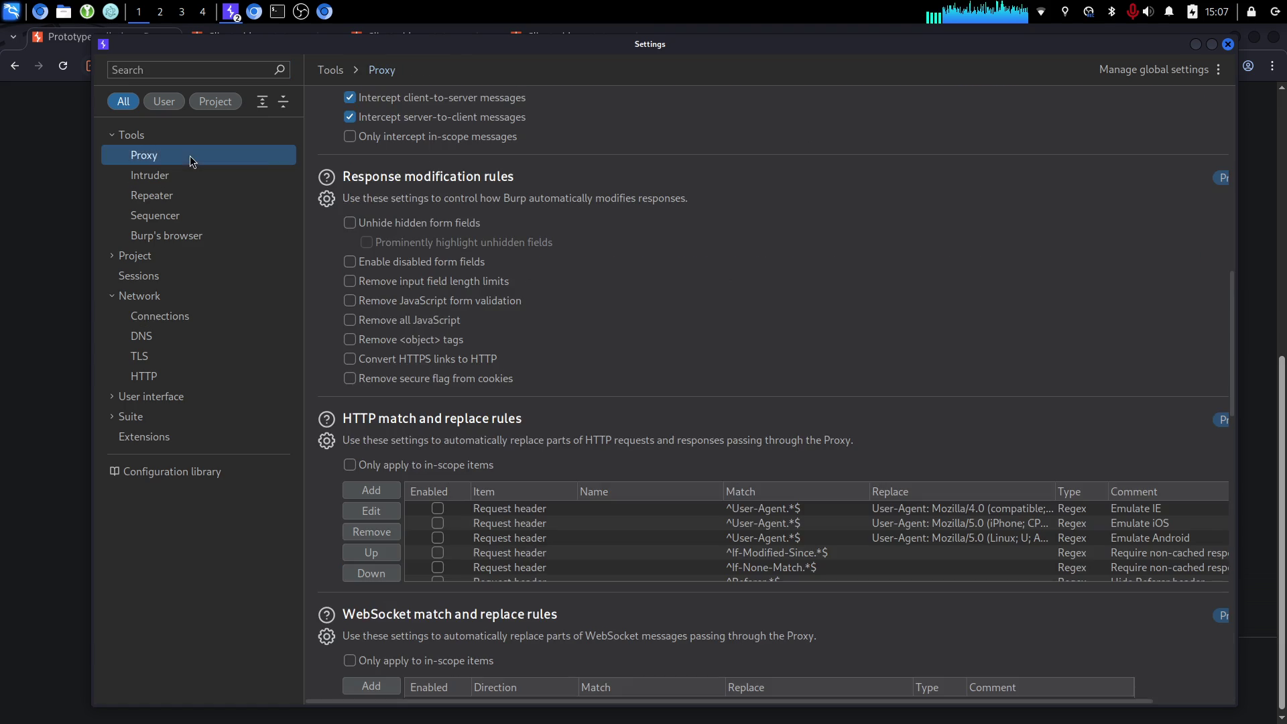
left_click(1228, 44)
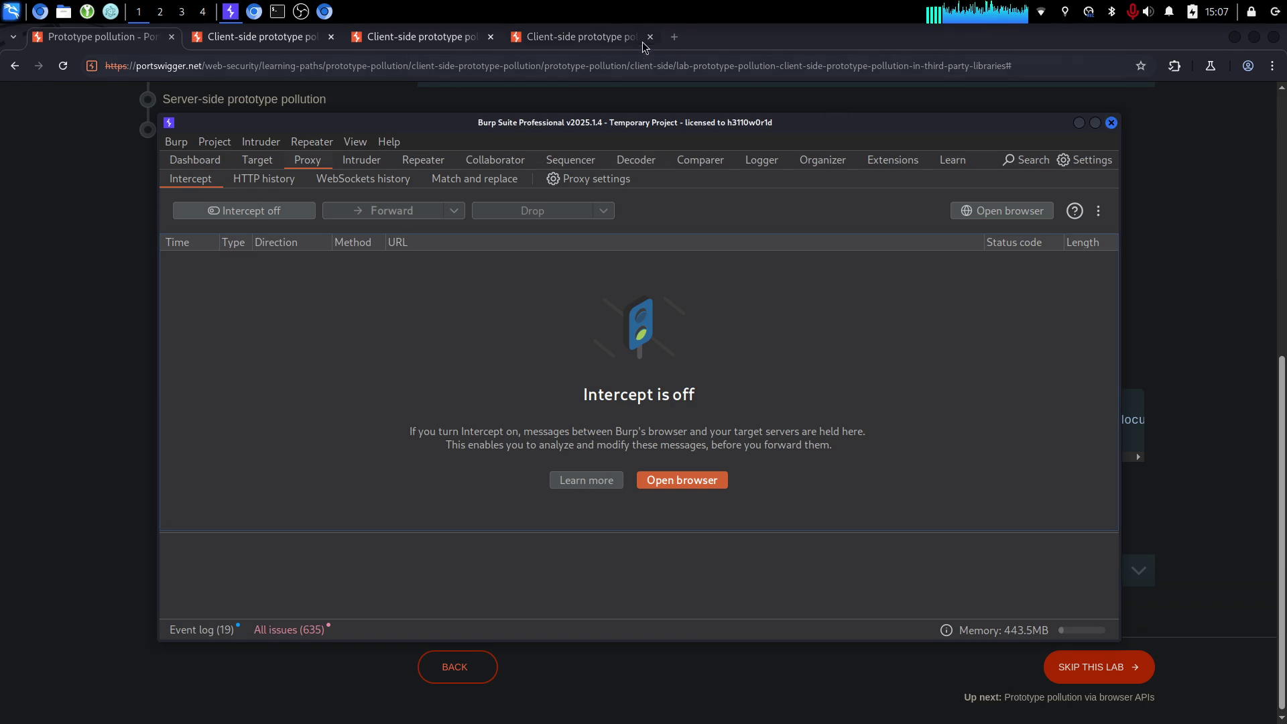
left_click(677, 31)
left_click(677, 33)
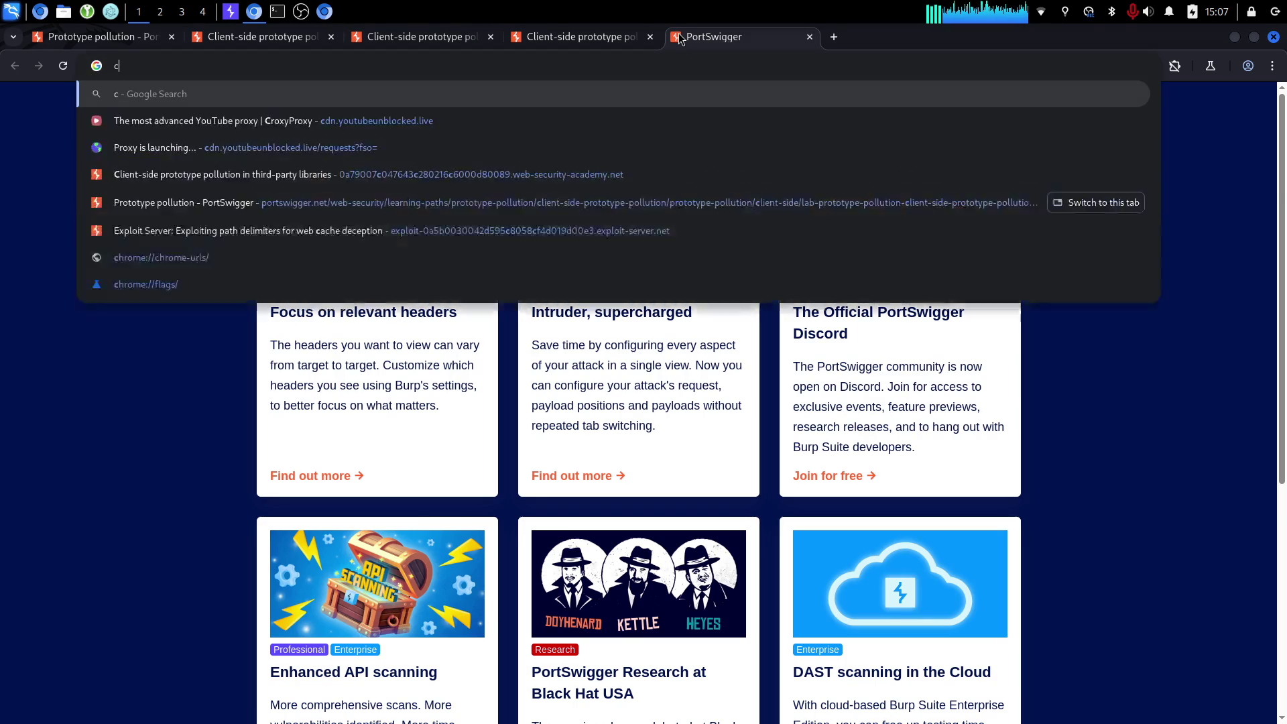
Google 'enable dom invader burp suite', read the results, and close that tab.
type("ea")
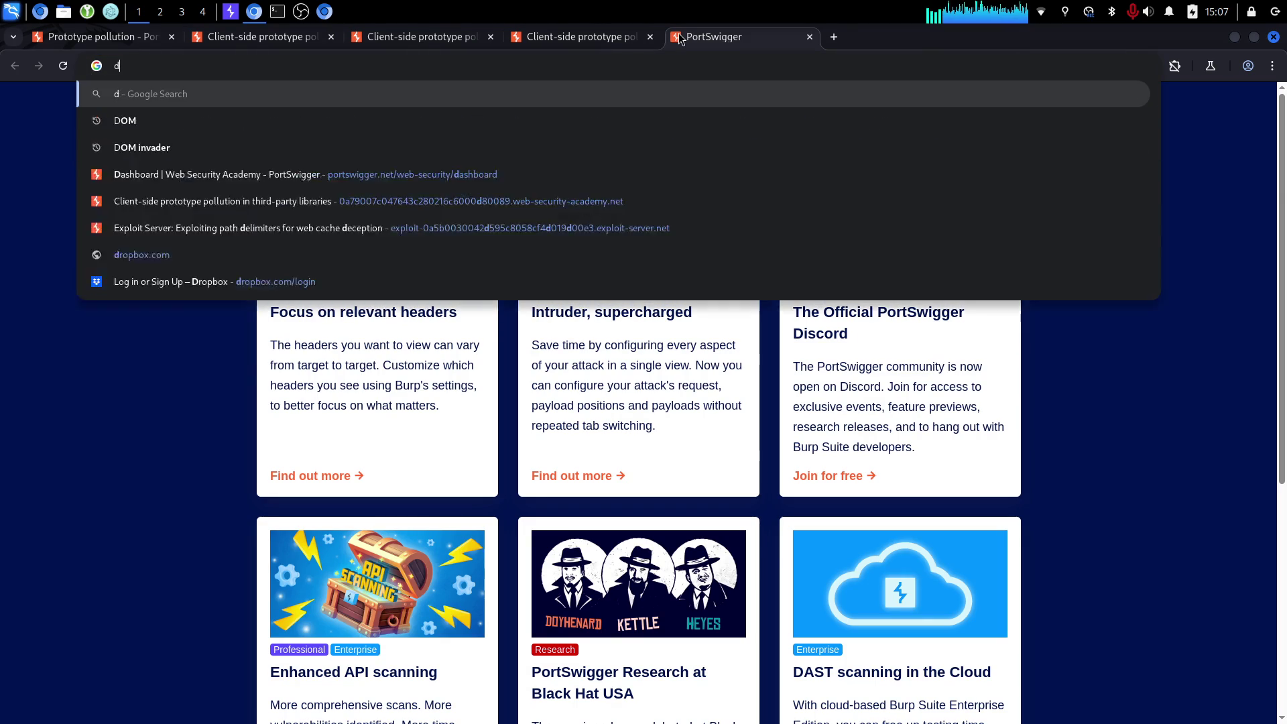
key("BackSpace")
type("nable do")
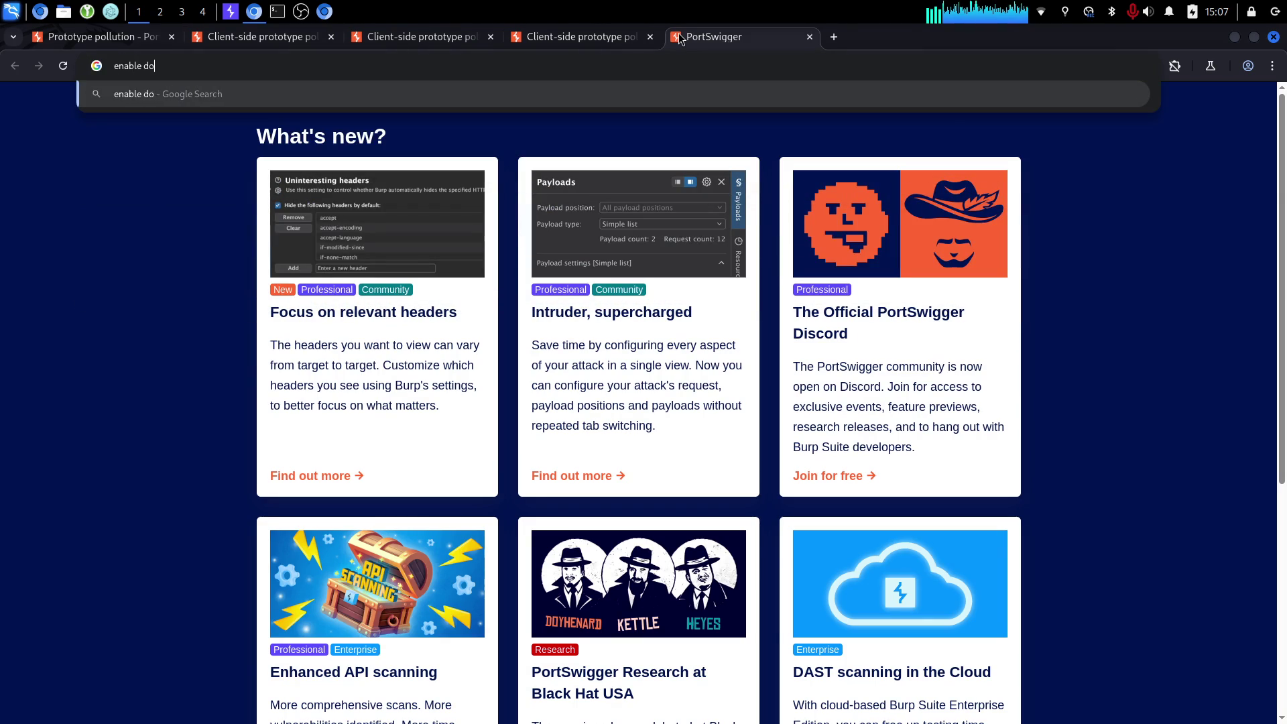
type("m invader")
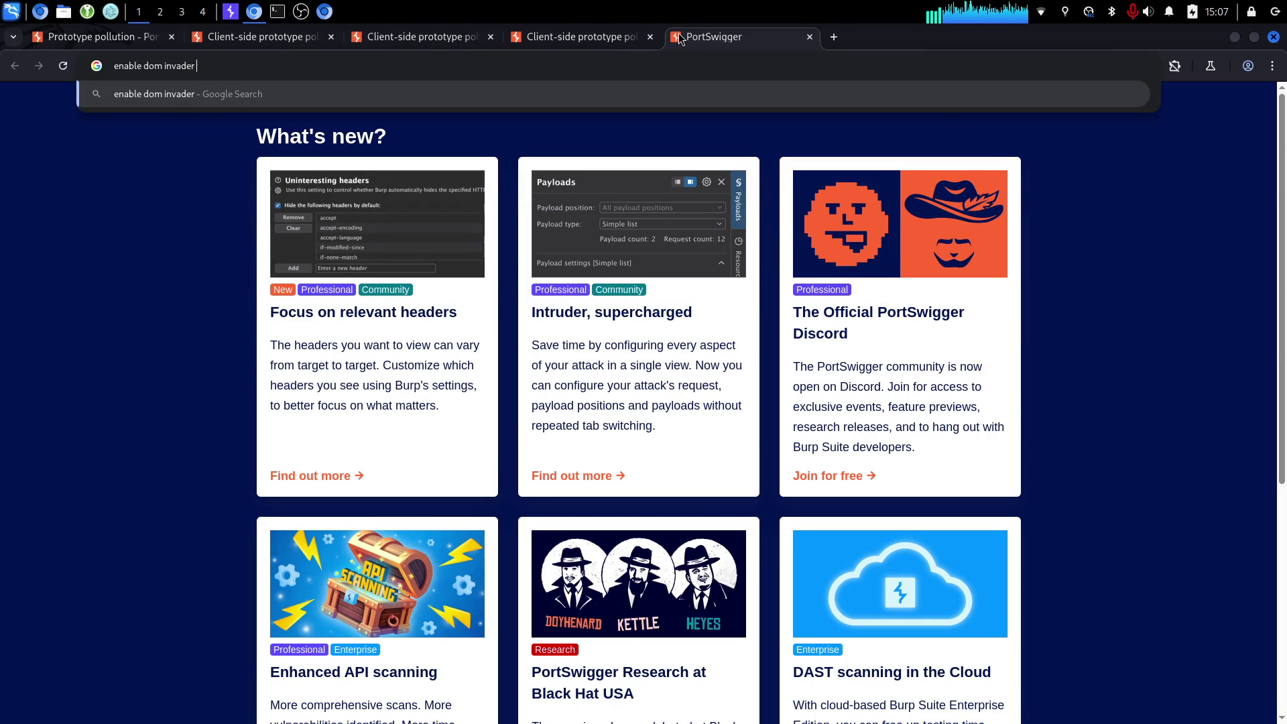
type(" burp suite")
key("Return")
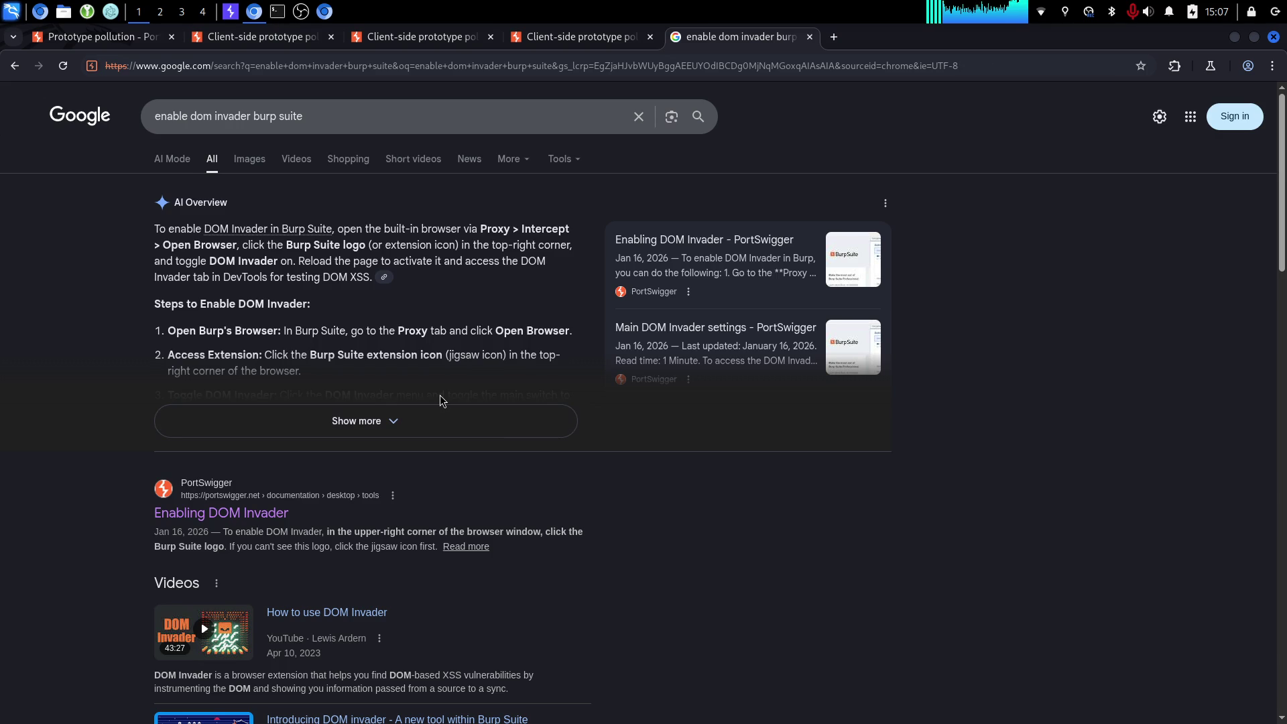
key("ctrl+w")
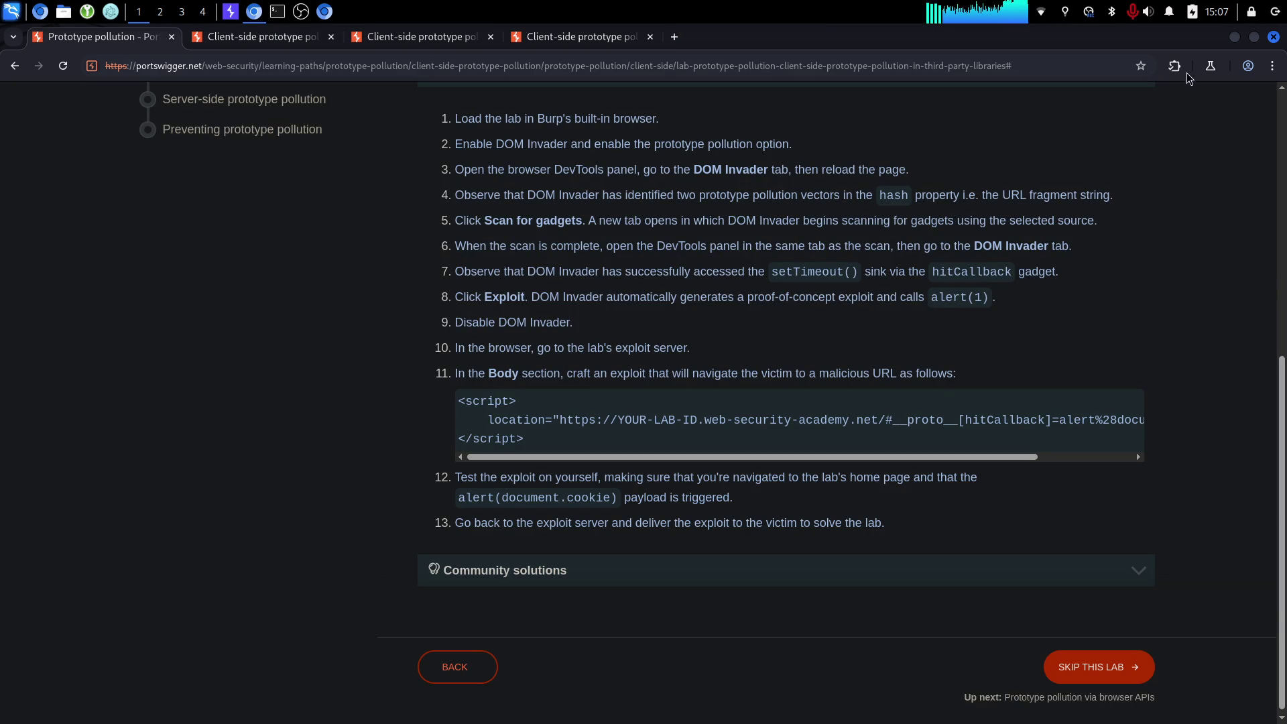
Switch DOM Invader off in the Burp Suite extension, then revisit the shop tabs and solution steps.
left_click(1179, 70)
left_click(972, 171)
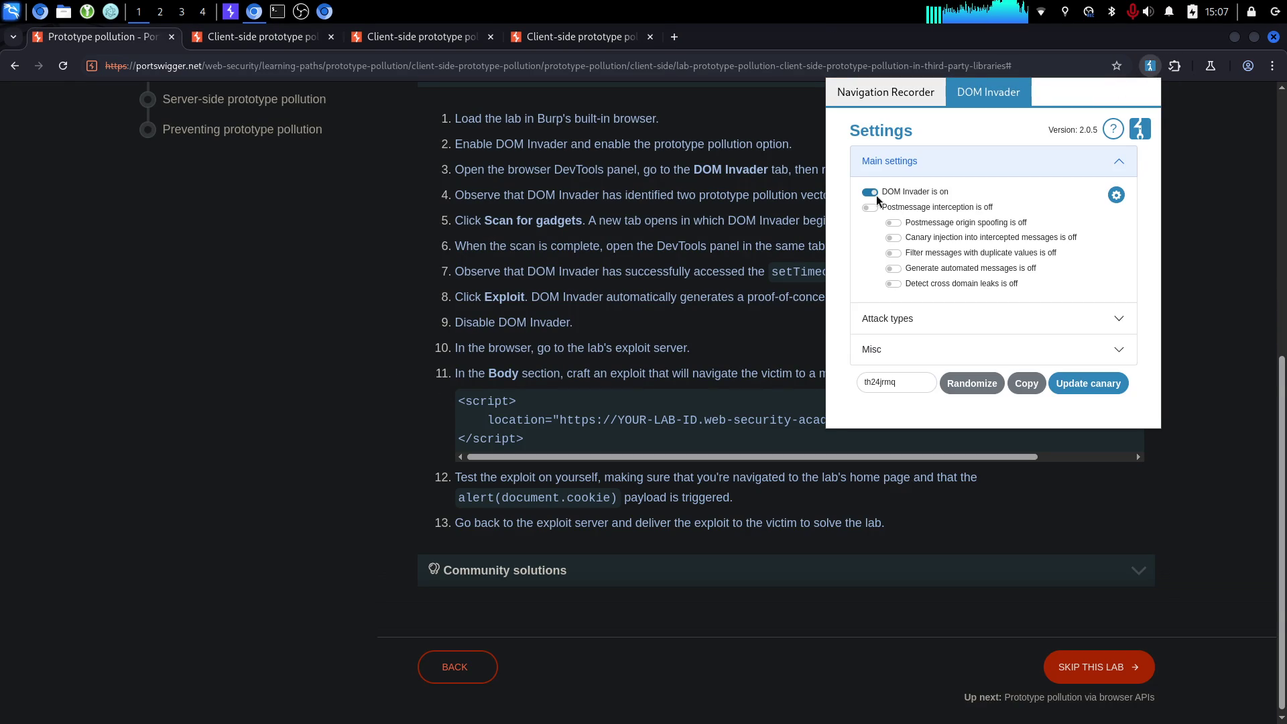
left_click(871, 192)
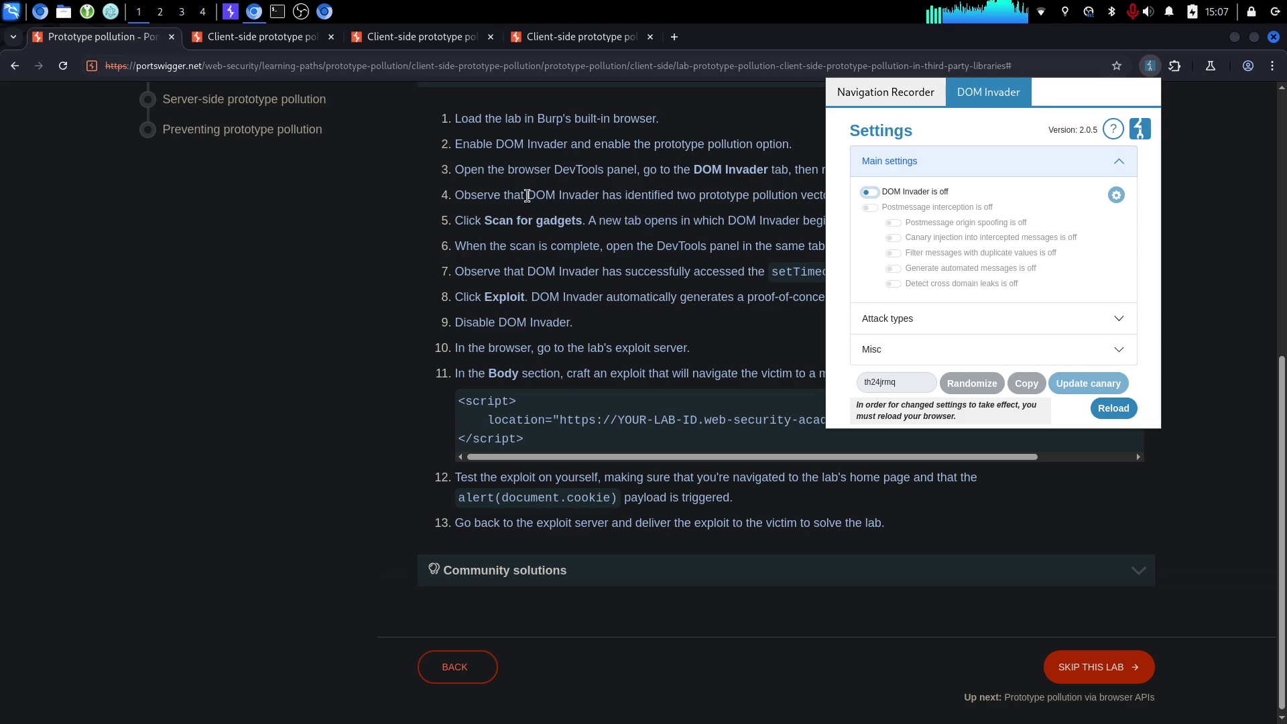
left_click(270, 279)
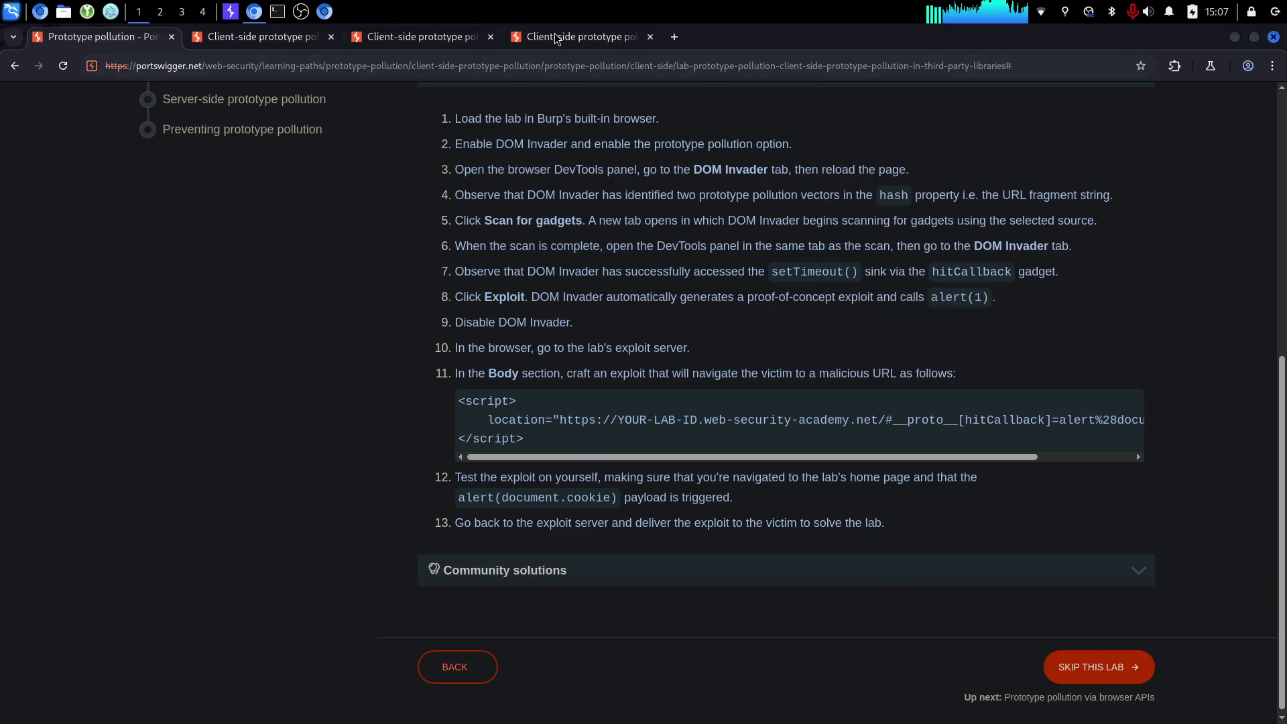
left_click(558, 38)
left_click(454, 41)
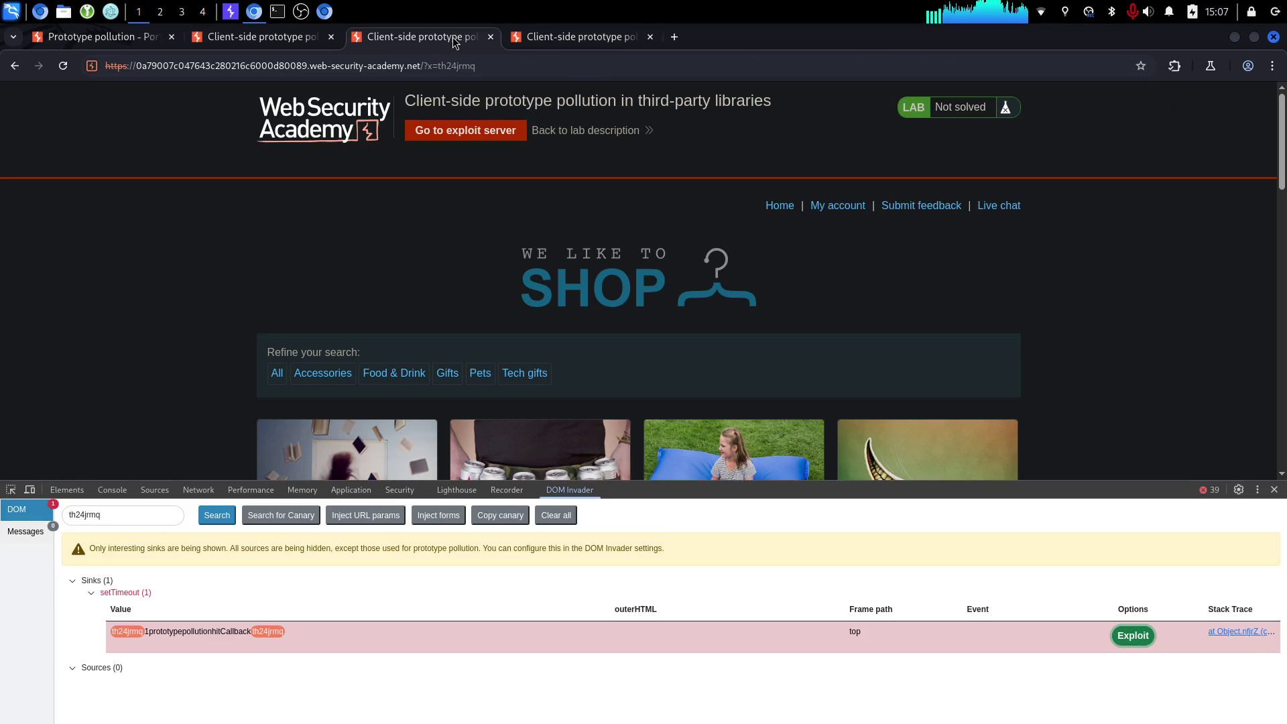
left_click(122, 34)
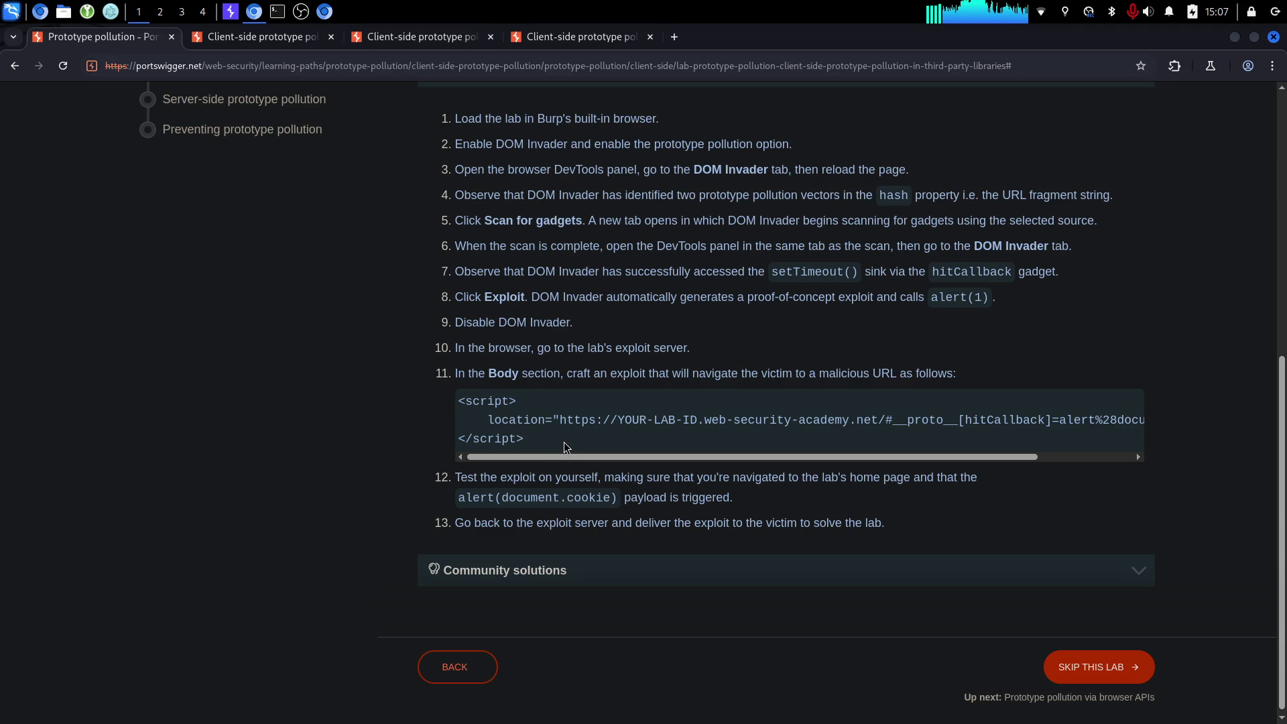
Open the lab's exploit server in a background tab from the lab shop page.
left_click(571, 37)
scroll(514, 445, "down", 5)
scroll(515, 445, "down", 8)
scroll(507, 443, "up", 14)
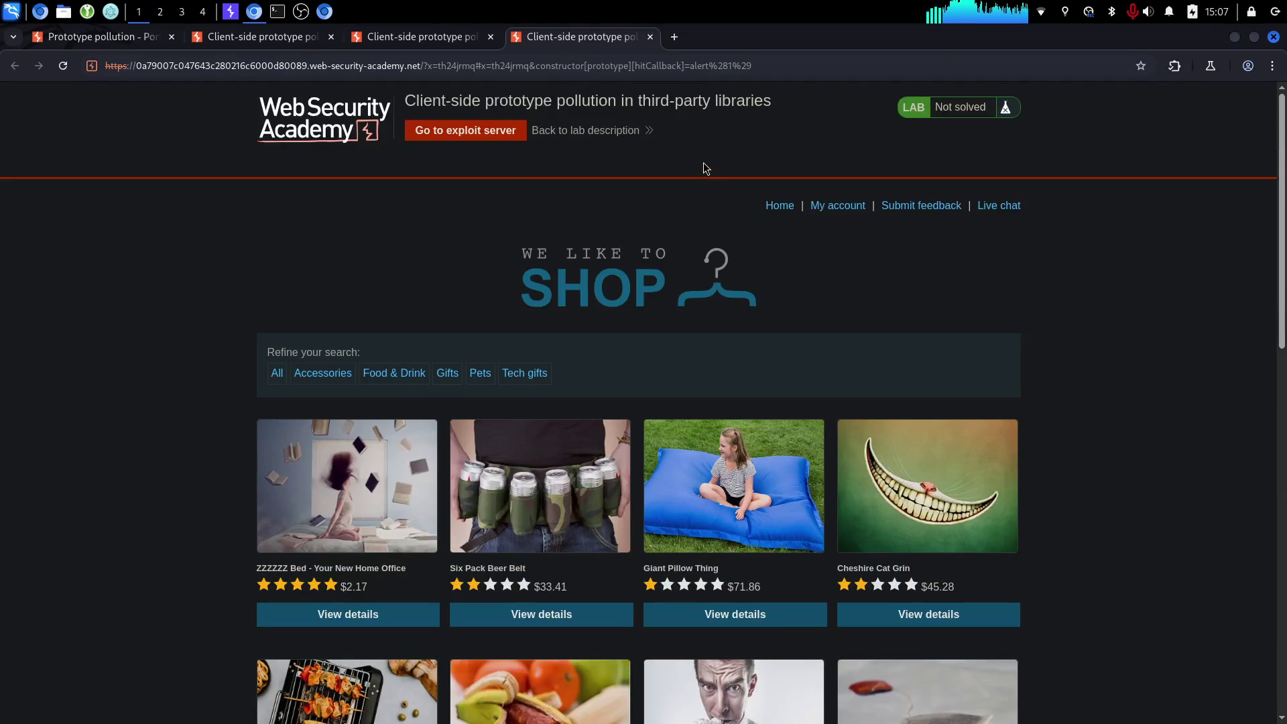
middle_click(500, 131)
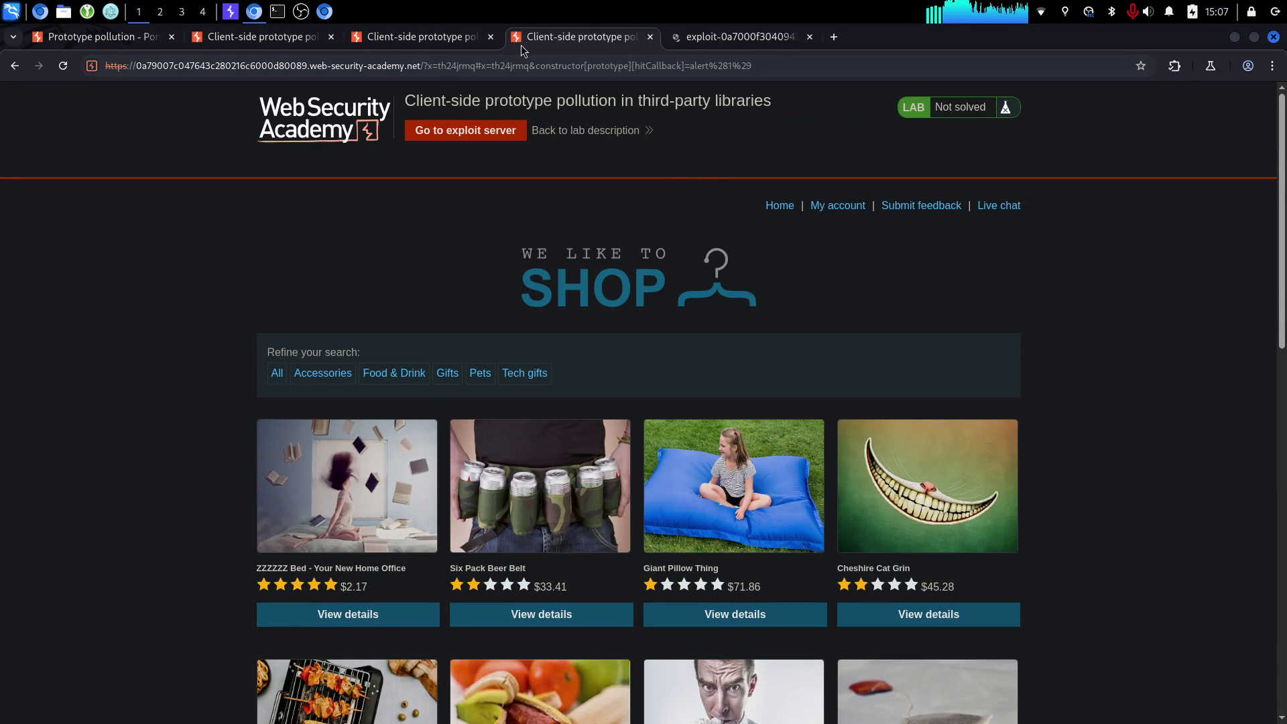
Compare the solution's code with the hitCallback pollution part of the lab URL.
left_click(90, 41)
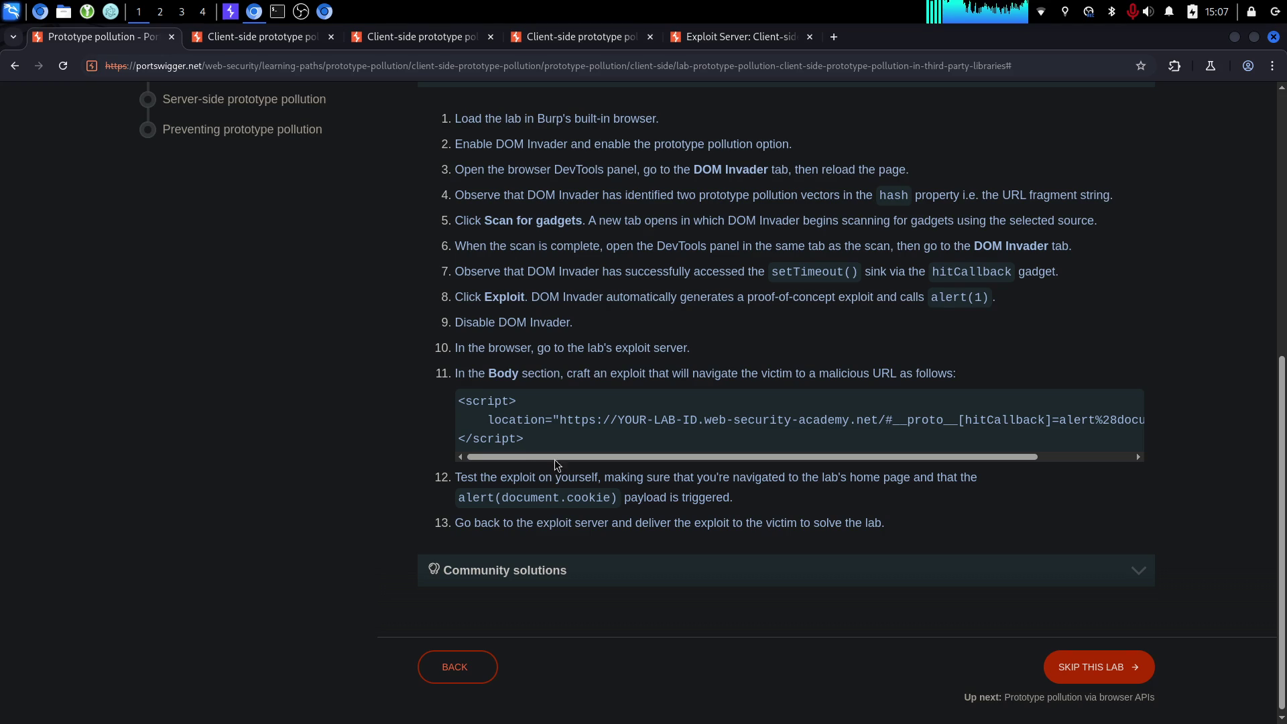
left_click_drag(580, 457, 842, 456)
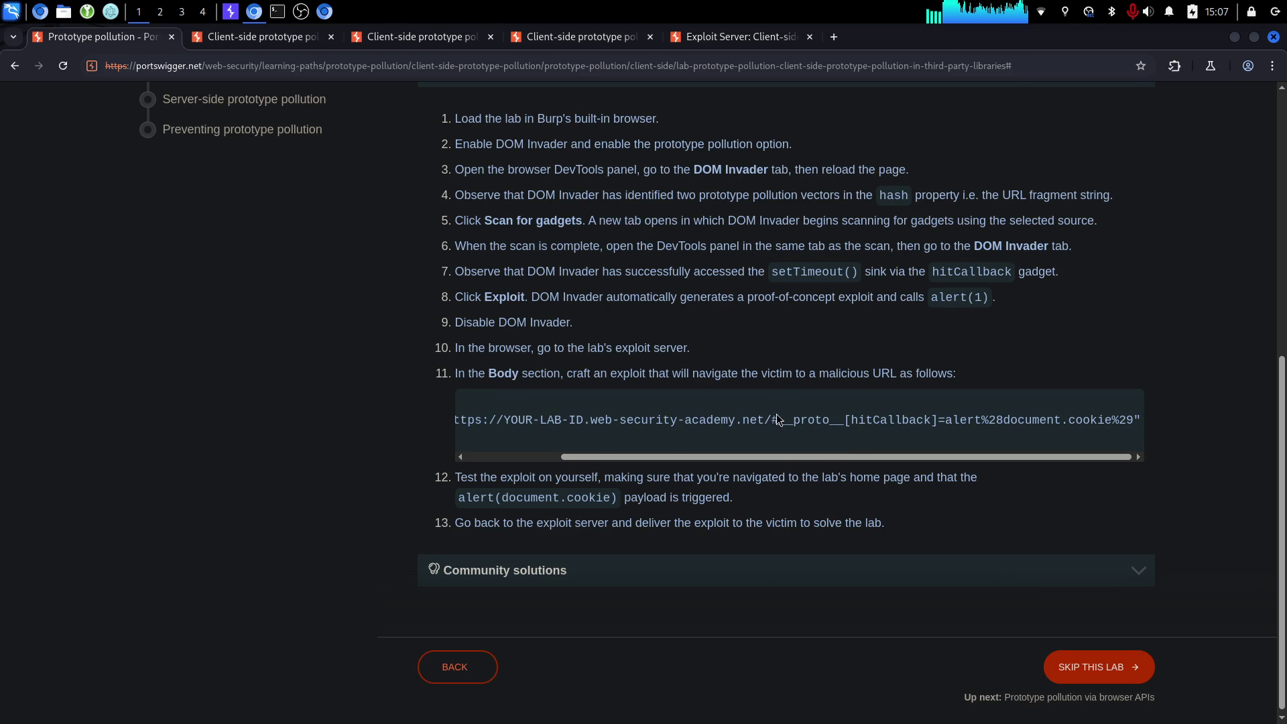
left_click(580, 36)
left_click_drag(764, 65, 542, 67)
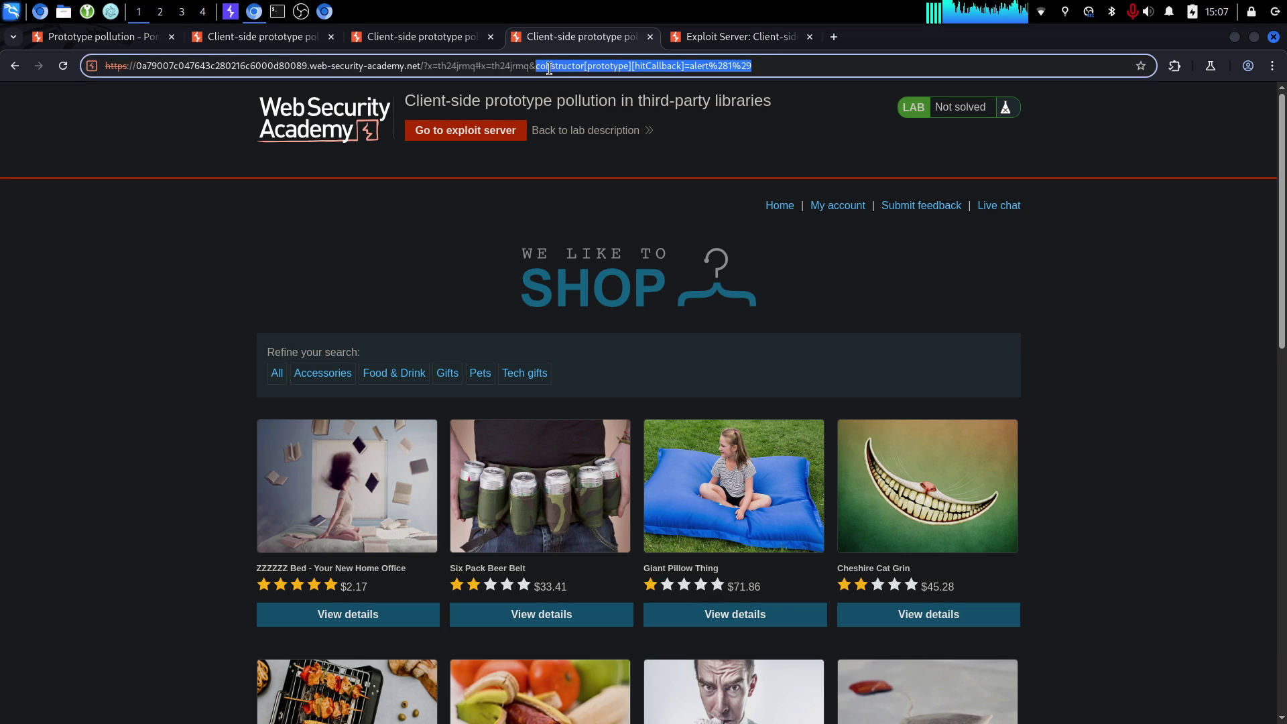
left_click(537, 66)
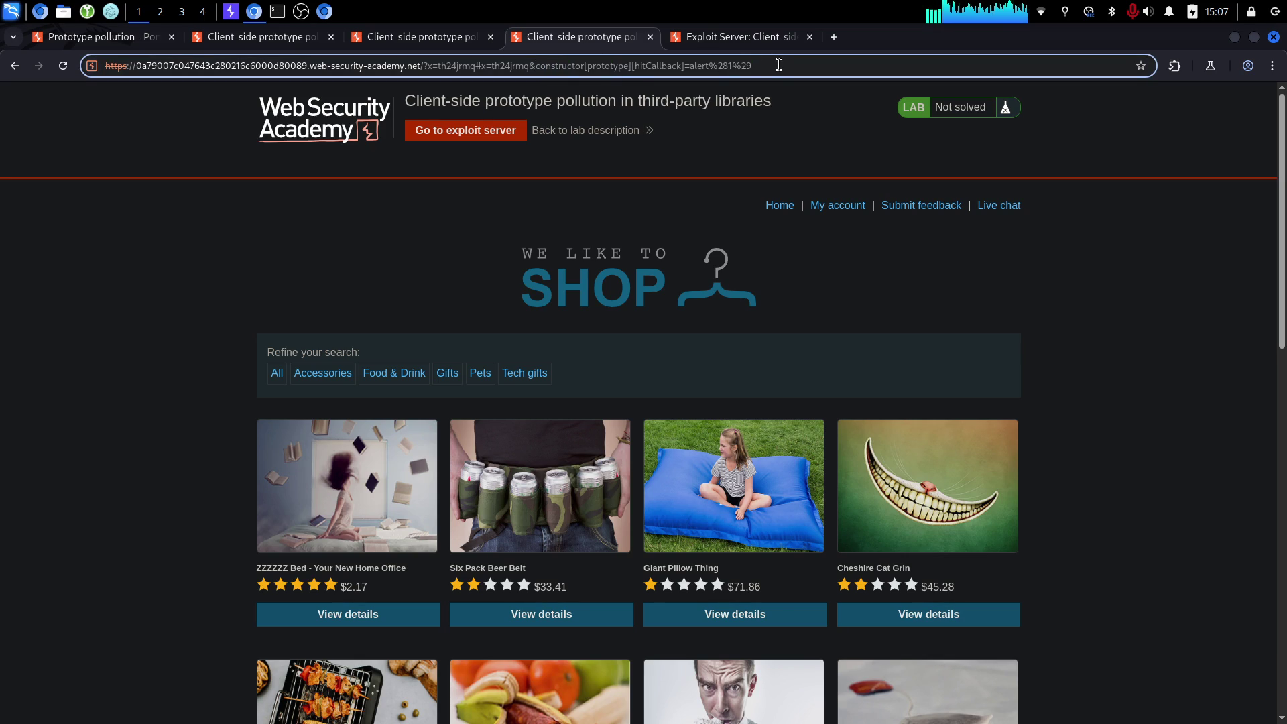
Select the entire <script>…</script> exploit example in solution step 11.
left_click(141, 43)
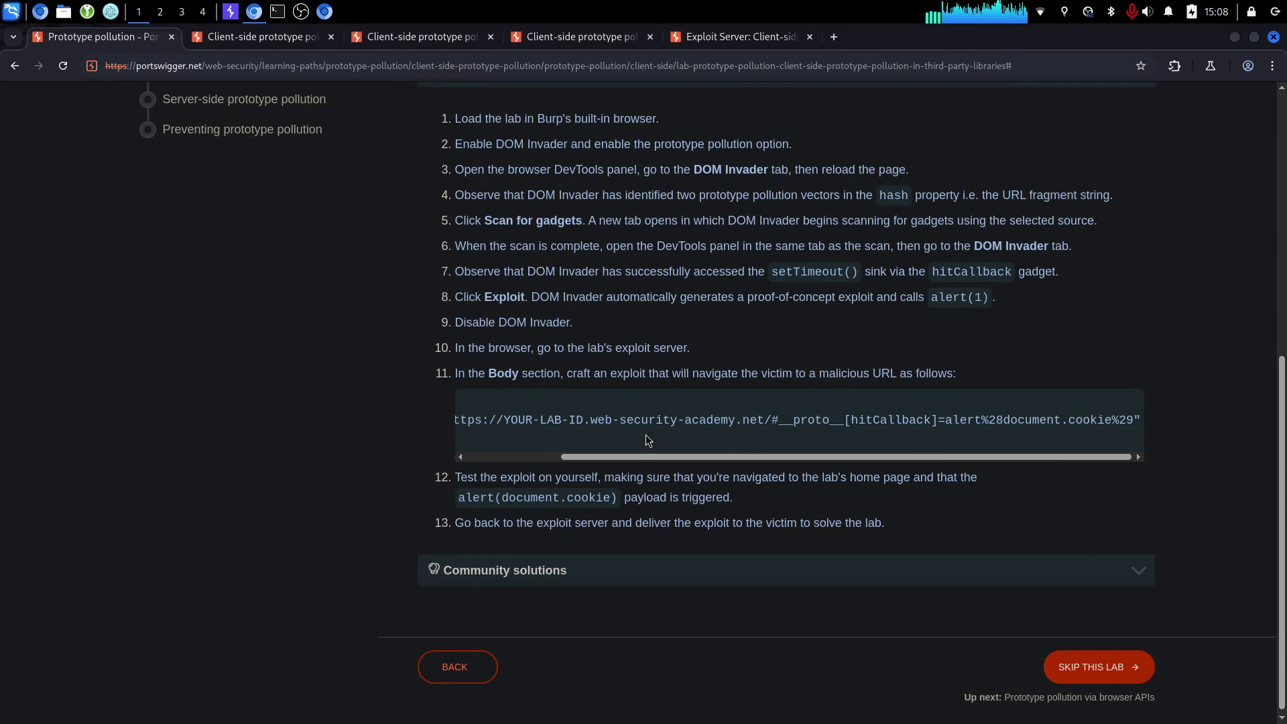
scroll(466, 448, "left", 2)
scroll(466, 448, "left", 1)
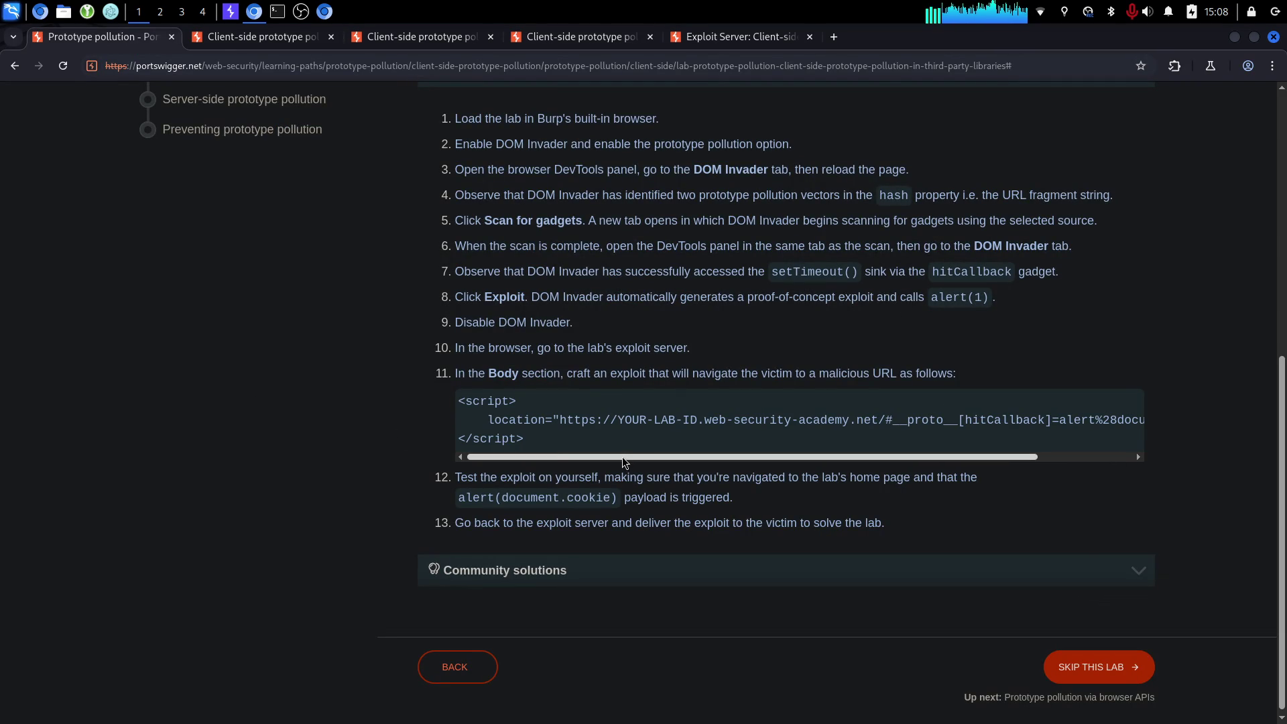
scroll(1062, 446, "right", 3)
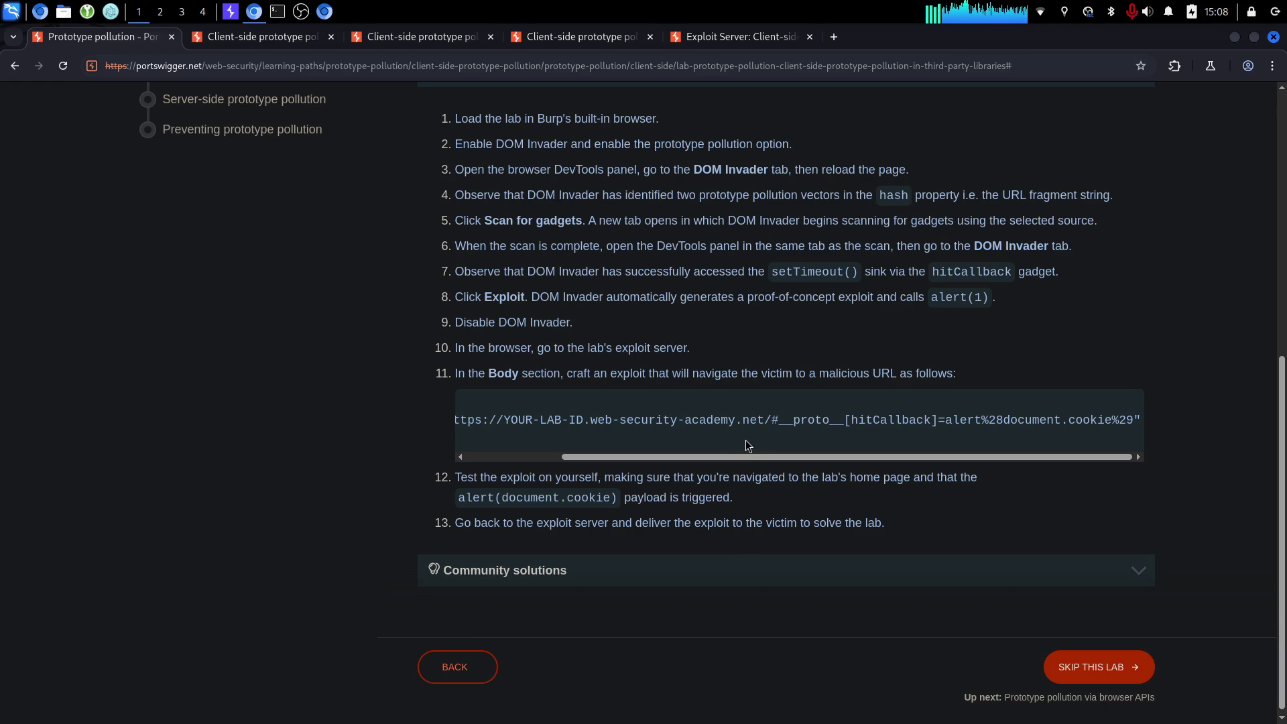
left_click_drag(728, 453, 370, 450)
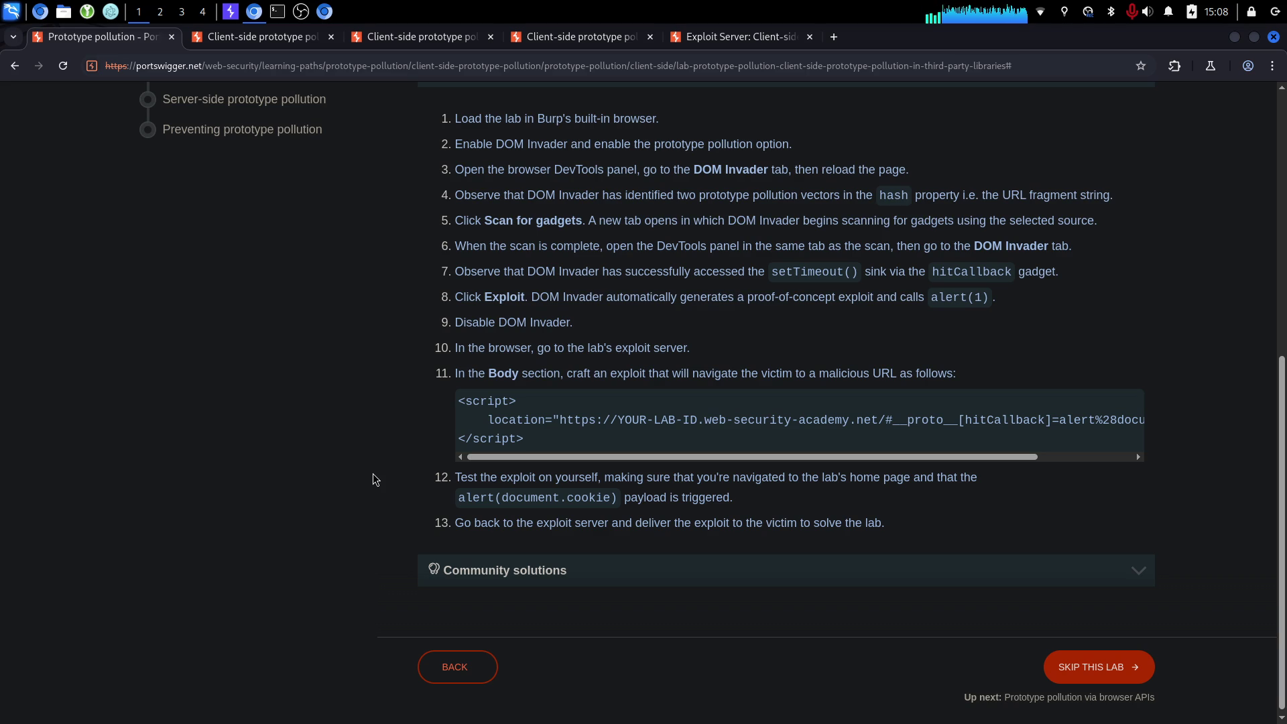
mouse_move(630, 456)
left_mouse_down()
mouse_move(926, 463)
mouse_move(574, 483)
left_mouse_up()
left_click_drag(539, 441, 353, 397)
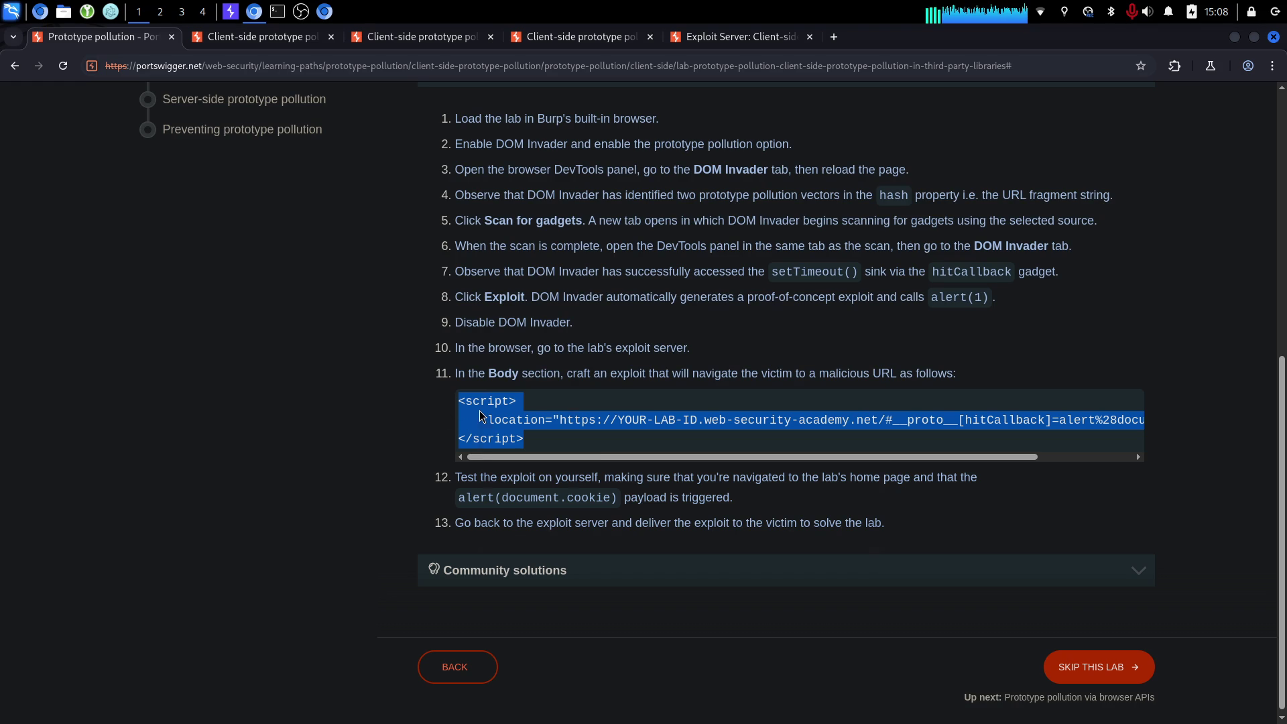
Copy the selected exploit script from the solution.
right_click(482, 415)
left_click(507, 429)
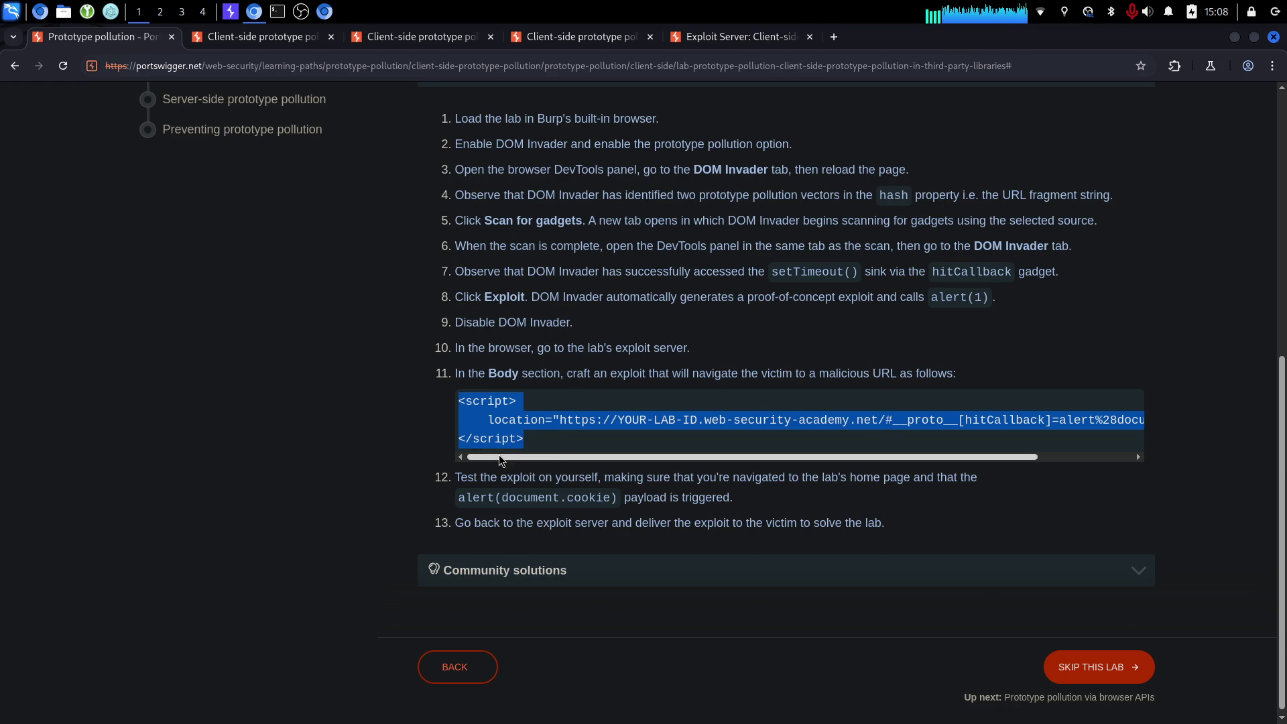
left_click_drag(652, 456, 746, 454)
left_click(729, 437)
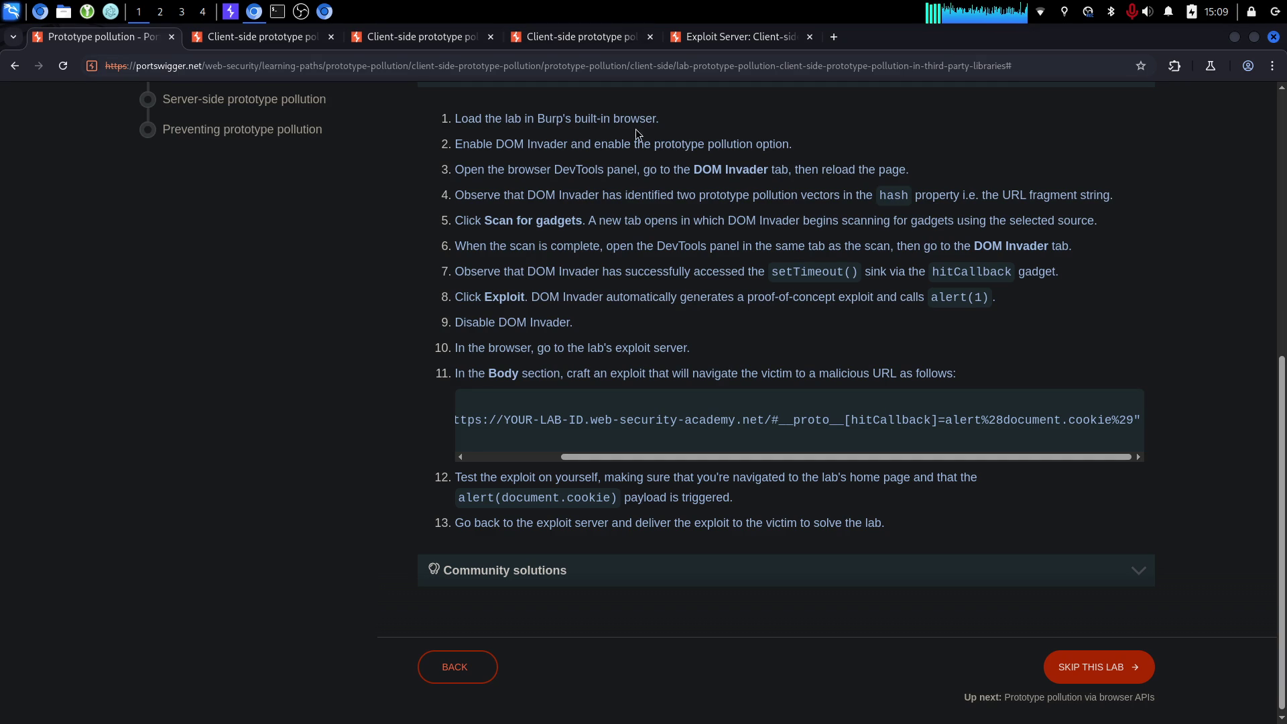
Replace the exploit server's Hello, world! Body with the copied redirect script.
left_click(705, 48)
scroll(118, 433, "down", 3)
left_click(399, 509)
key("ctrl+a")
key("ctrl+v")
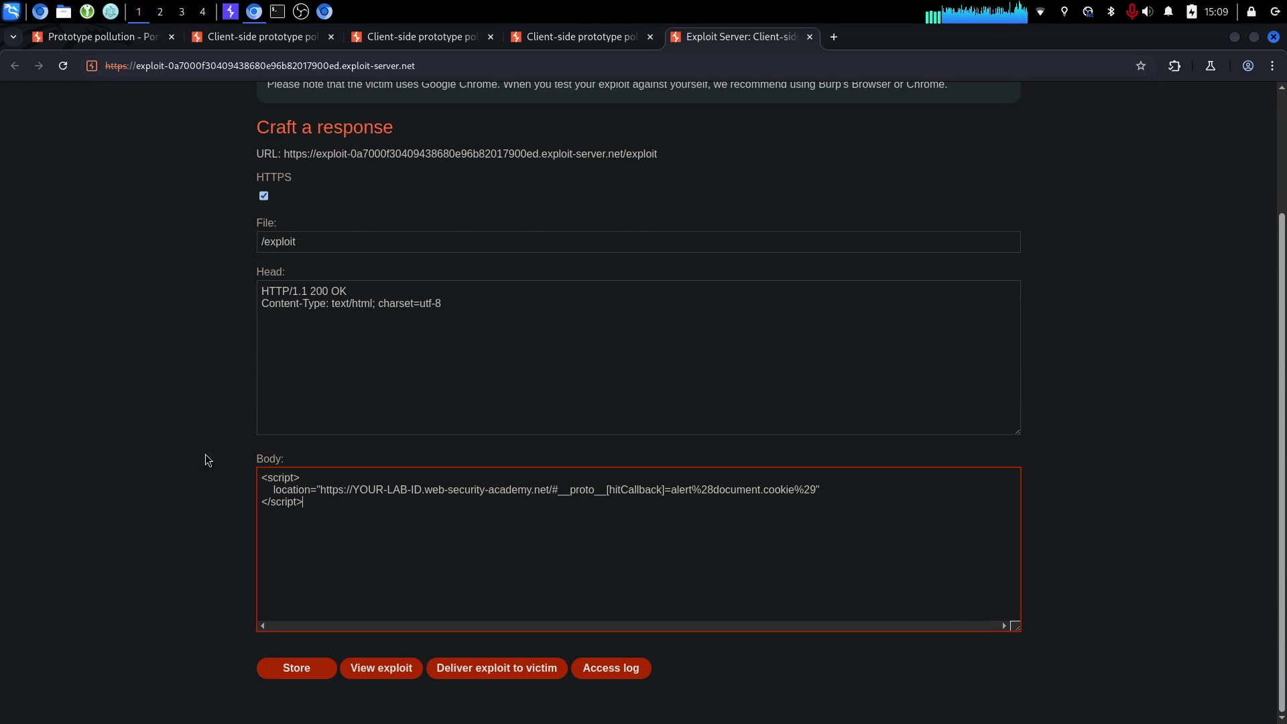
Select this lab's ID in the shop page's address bar.
left_click(555, 39)
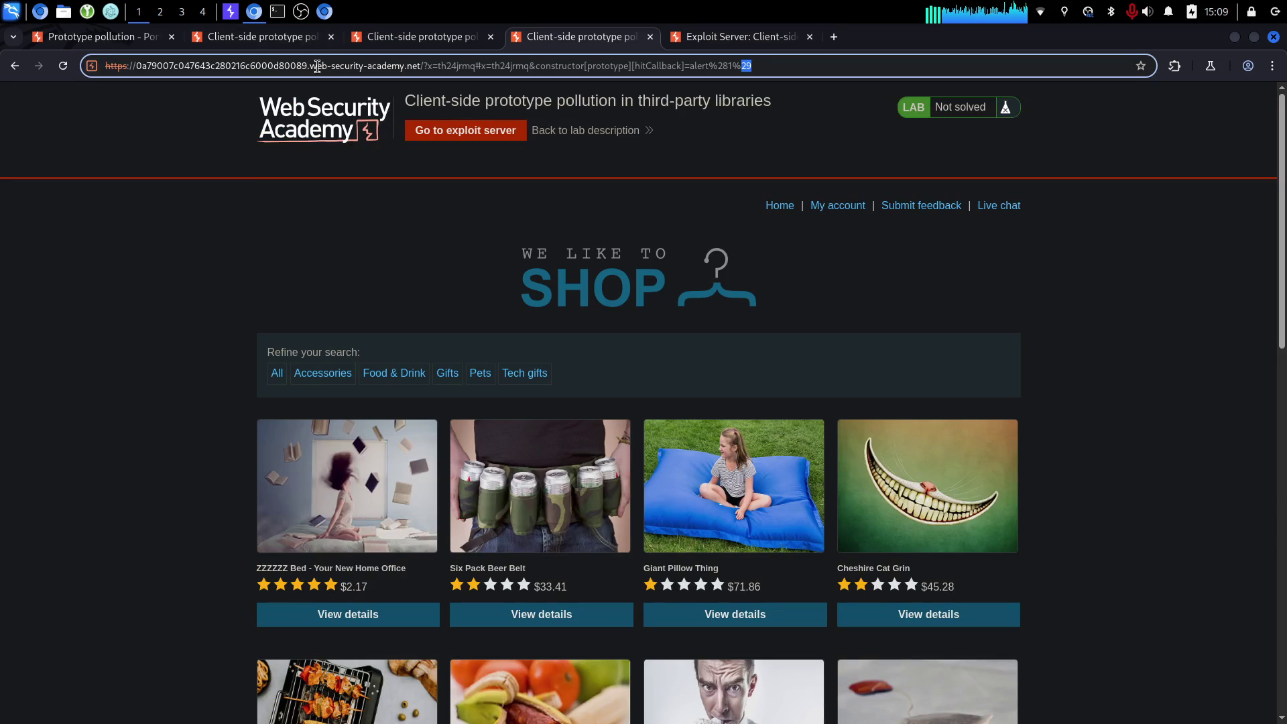
left_click_drag(310, 65, 173, 57)
left_click_drag(307, 66, 141, 68)
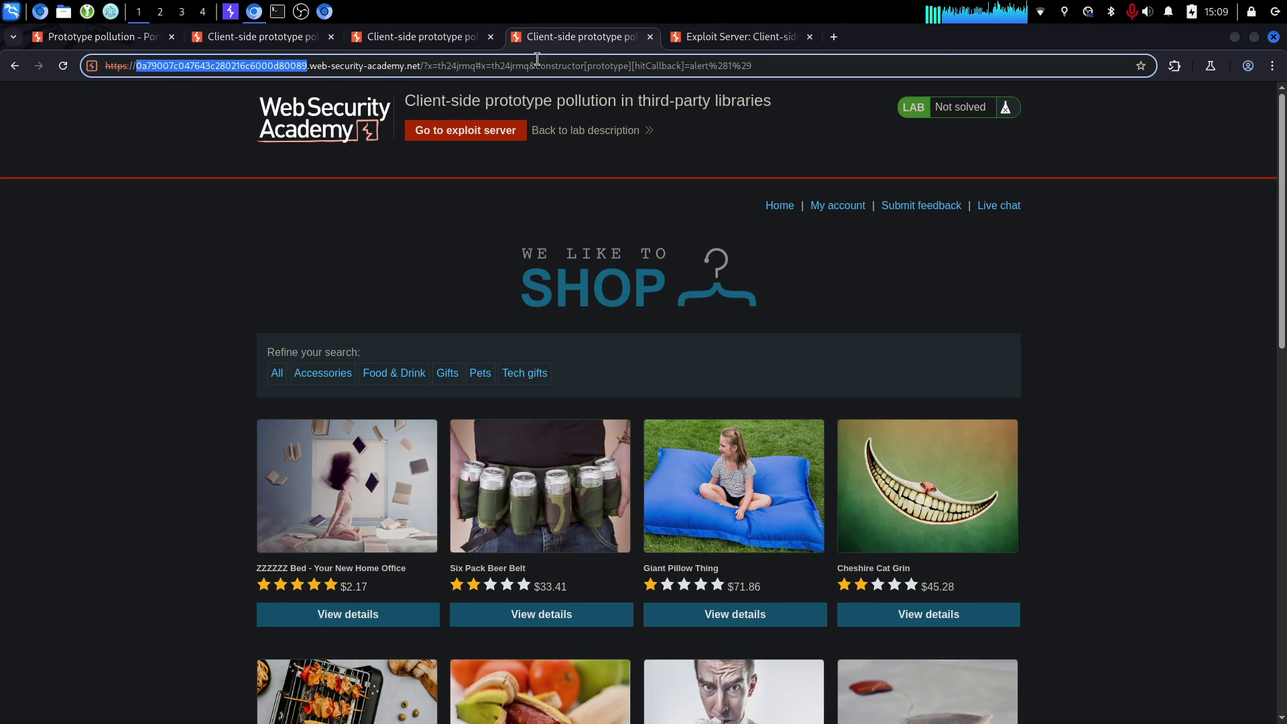
Paste the lab ID over YOUR-LAB-ID in the Body and deliver the exploit to the victim.
left_click(704, 47)
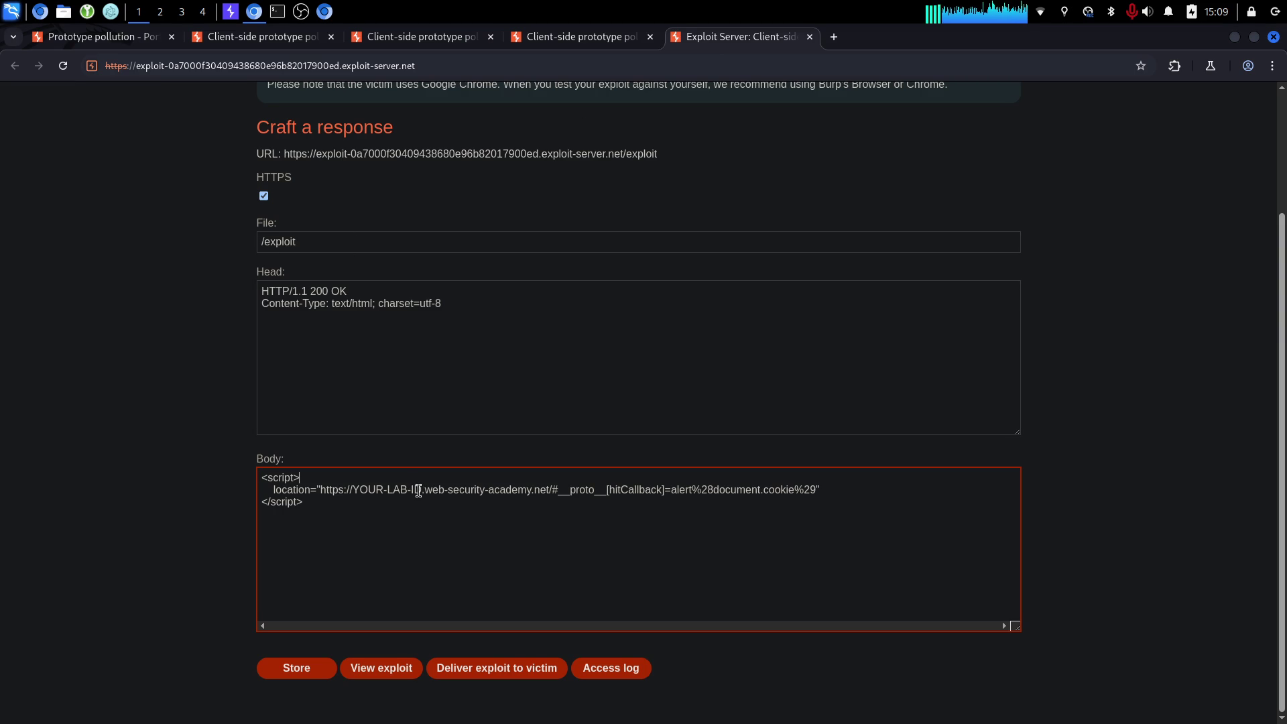
left_click_drag(422, 490, 352, 489)
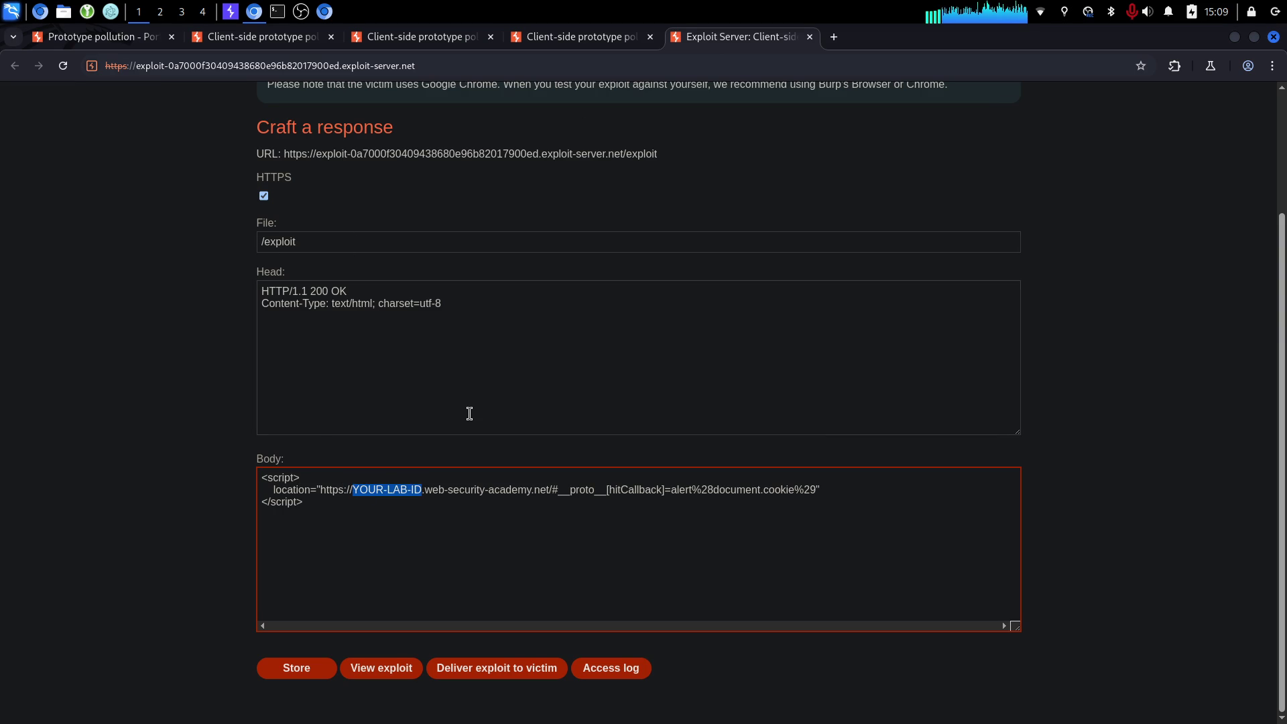
key("BackSpace")
key("ctrl+v")
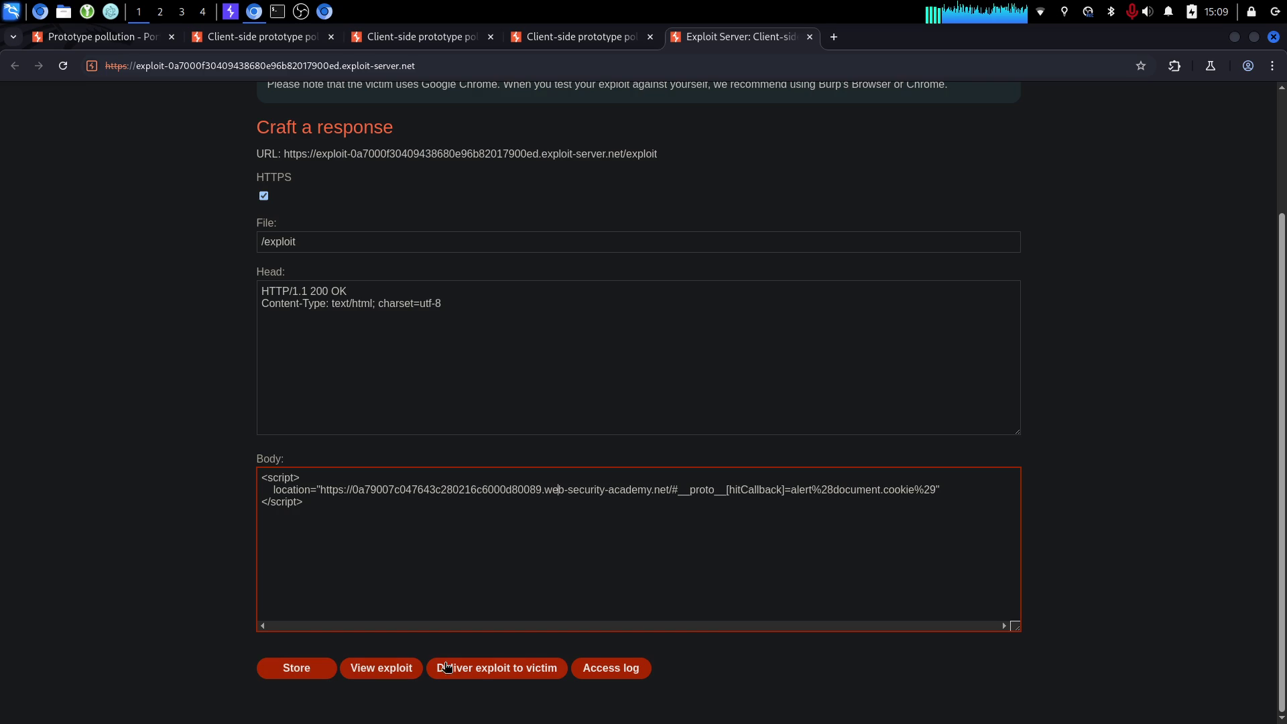
left_click(492, 669)
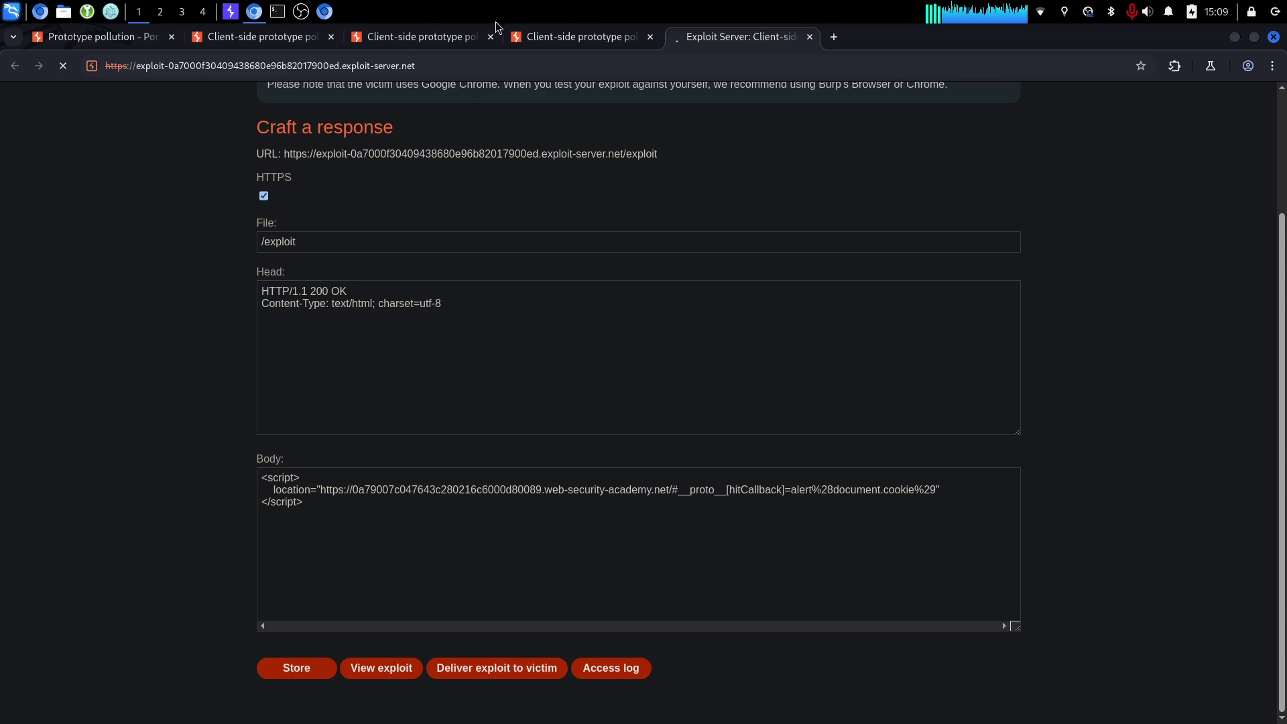
Confirm the lab shows Solved, then view the stored exploit and dismiss its alert.
left_click(212, 40)
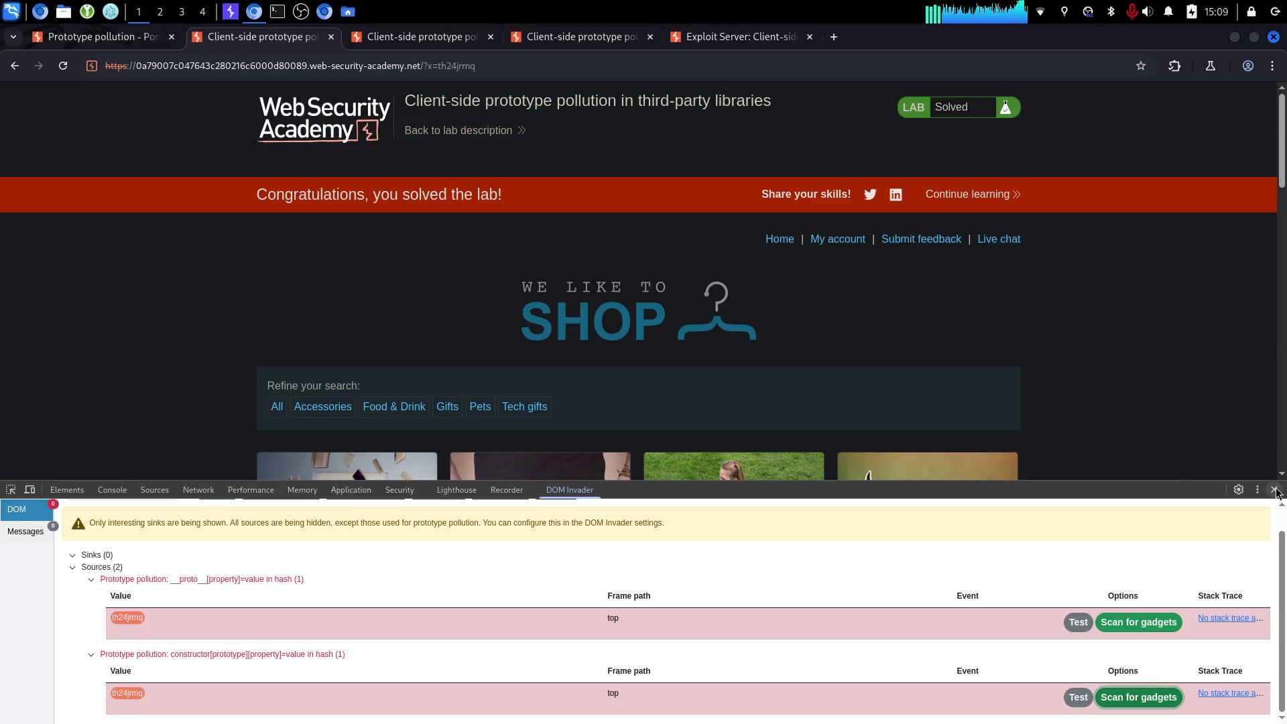
left_click(1275, 489)
left_click(706, 41)
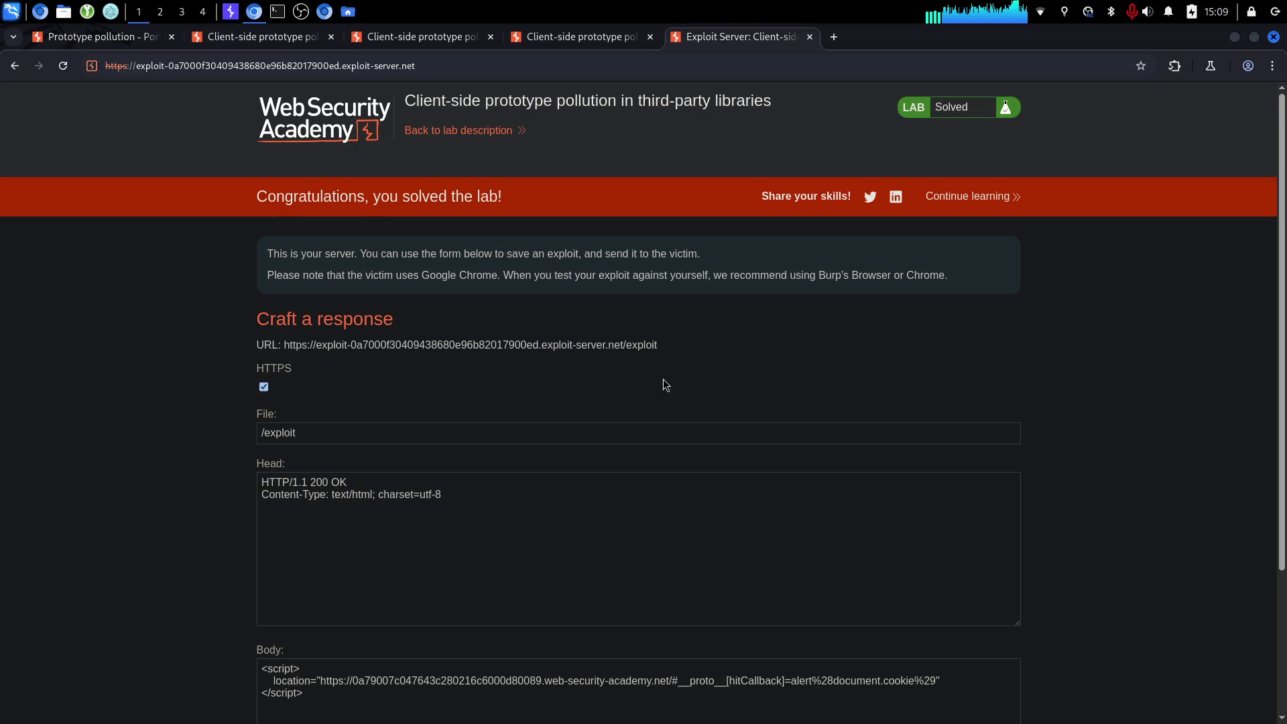
triple_click(404, 253)
left_click(343, 234)
scroll(296, 238, "down", 3)
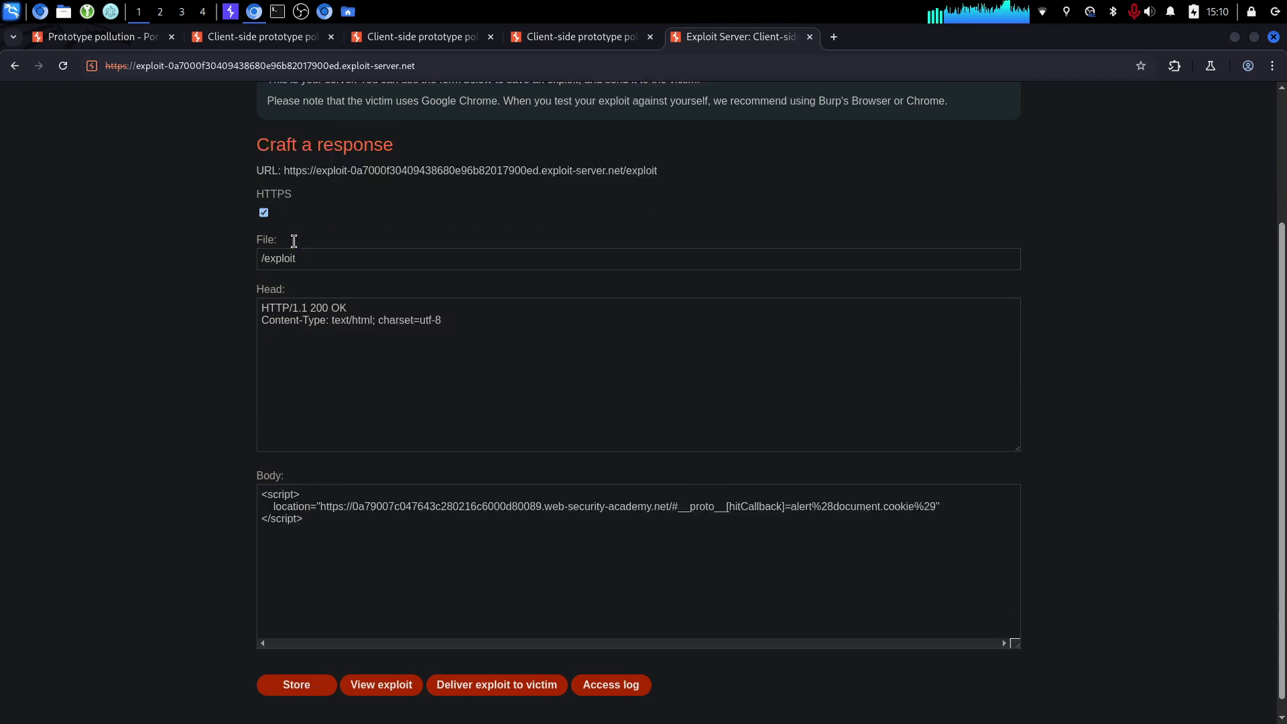
left_click(401, 675)
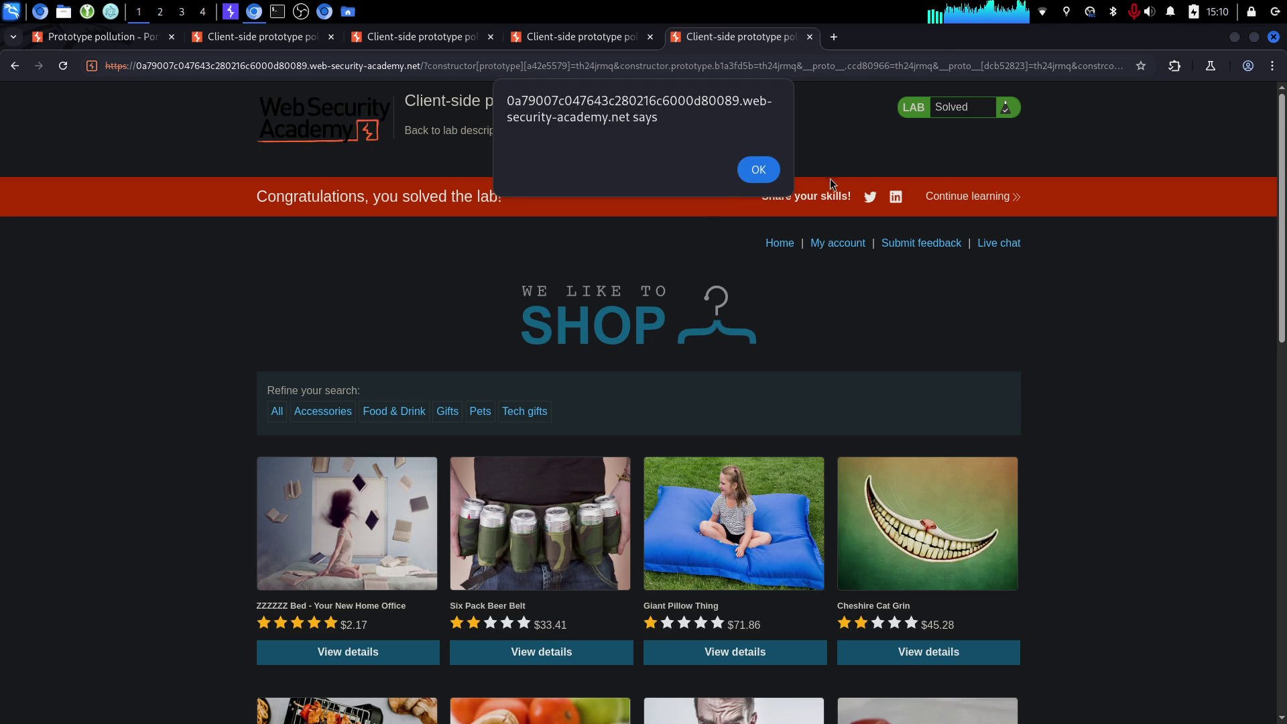
left_click(765, 172)
Close the five extra lab tabs.
left_click(809, 37)
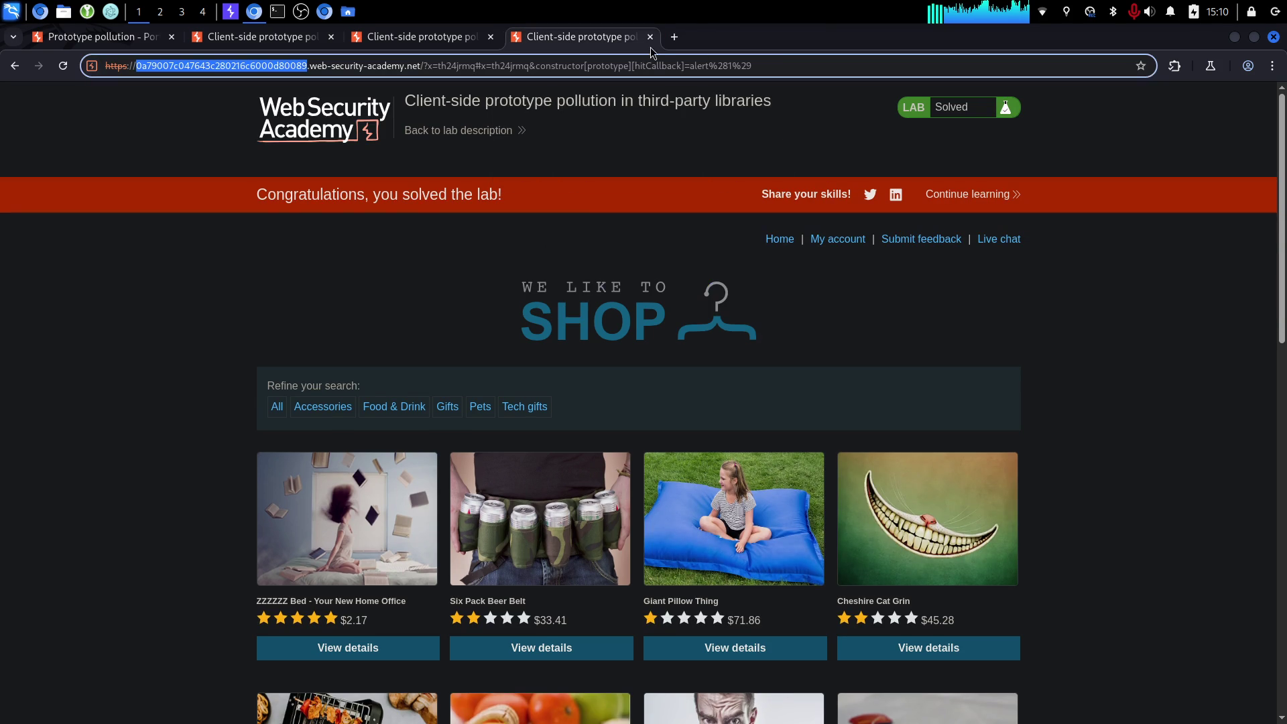
left_click(650, 37)
left_click(489, 38)
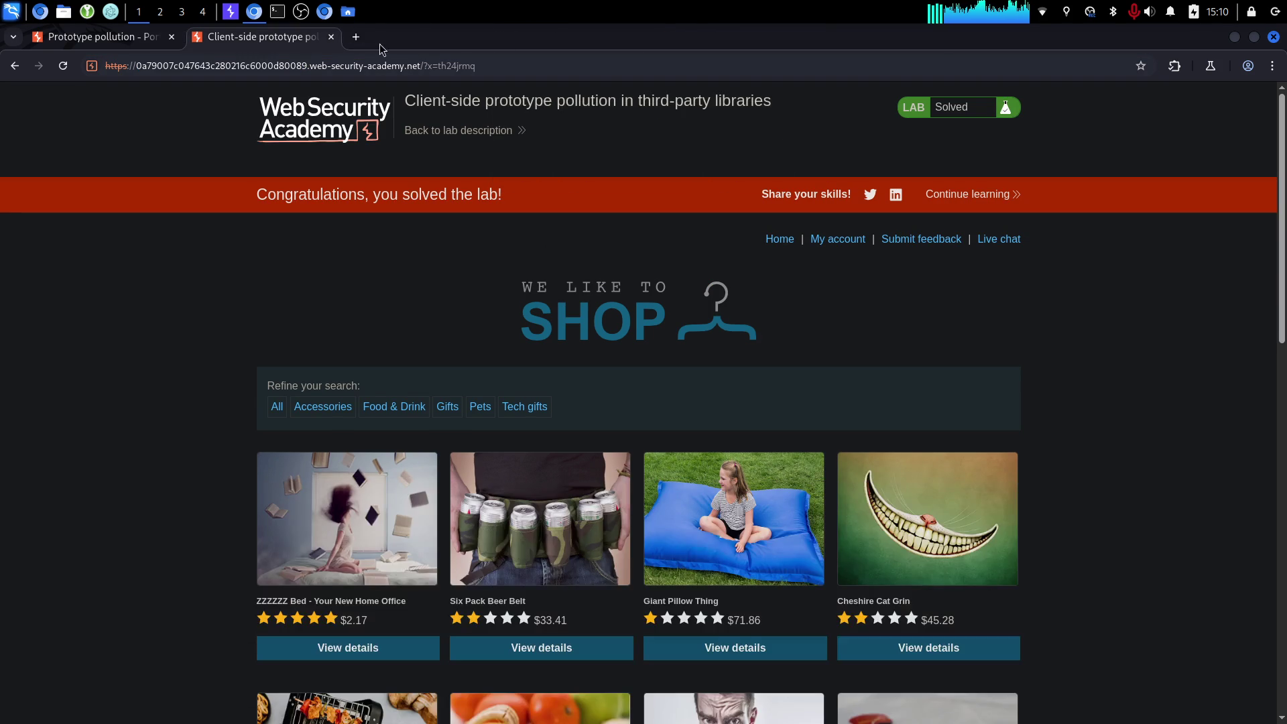
left_click(331, 37)
left_click(63, 66)
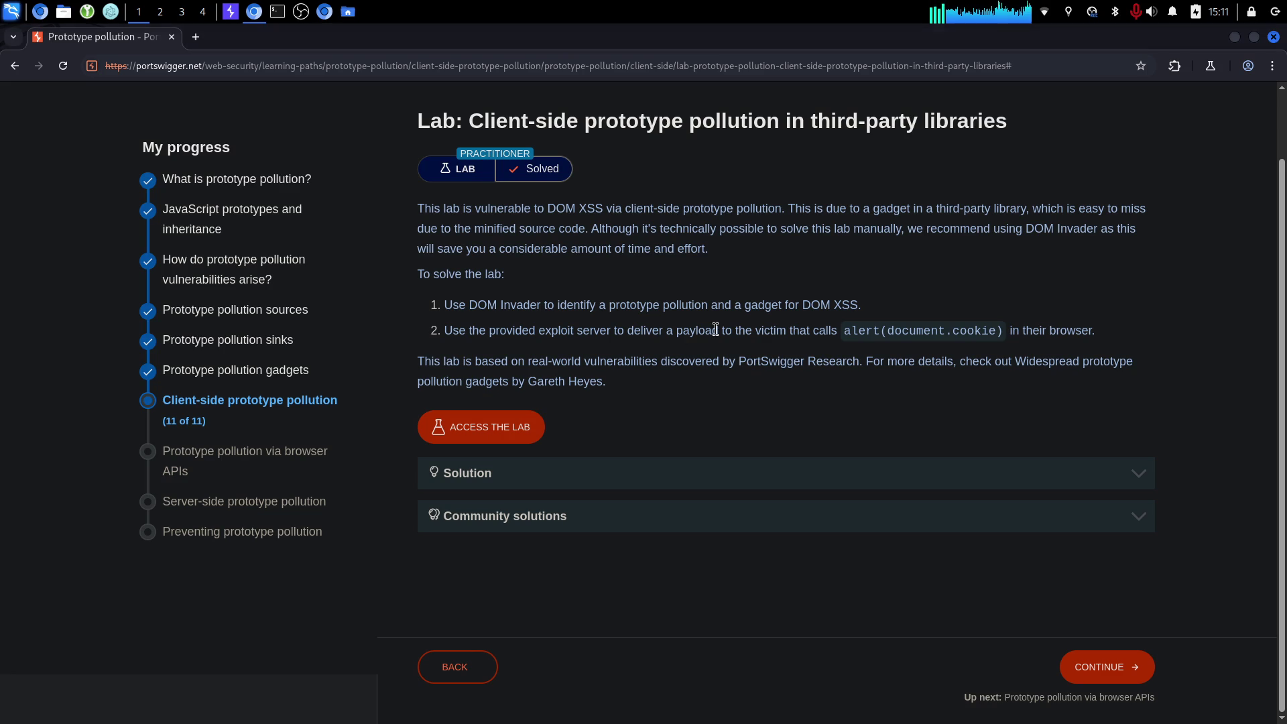
Scroll back over the Prototype pollution lab description page, now marked Solved.
scroll(792, 480, "up", 1)
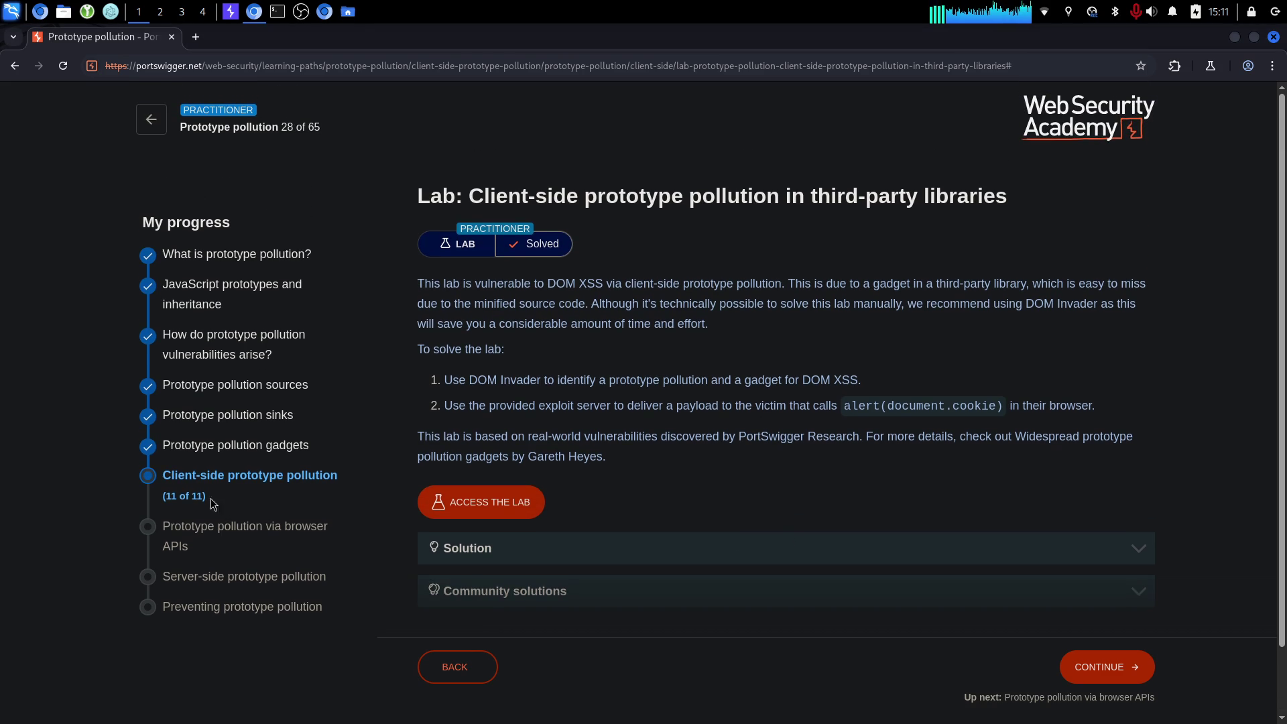
left_click_drag(206, 496, 104, 473)
left_click(232, 492)
scroll(268, 496, "down", 2)
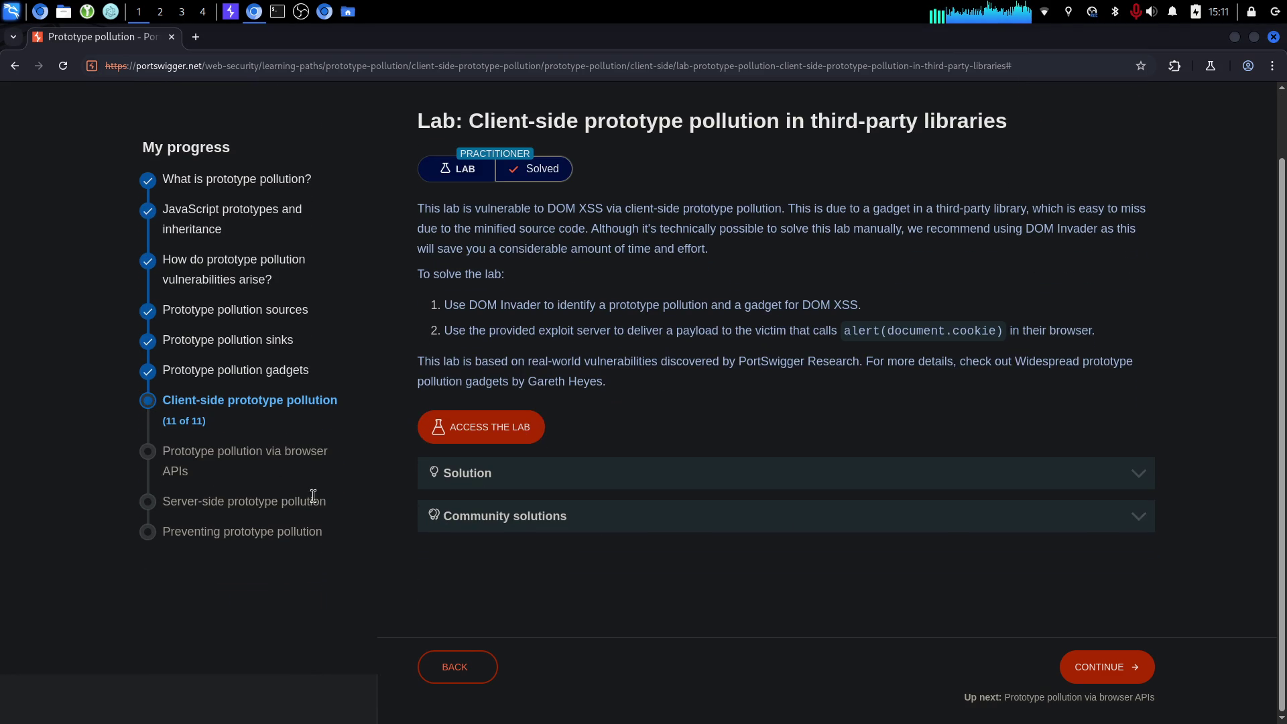
scroll(1090, 661, "up", 1)
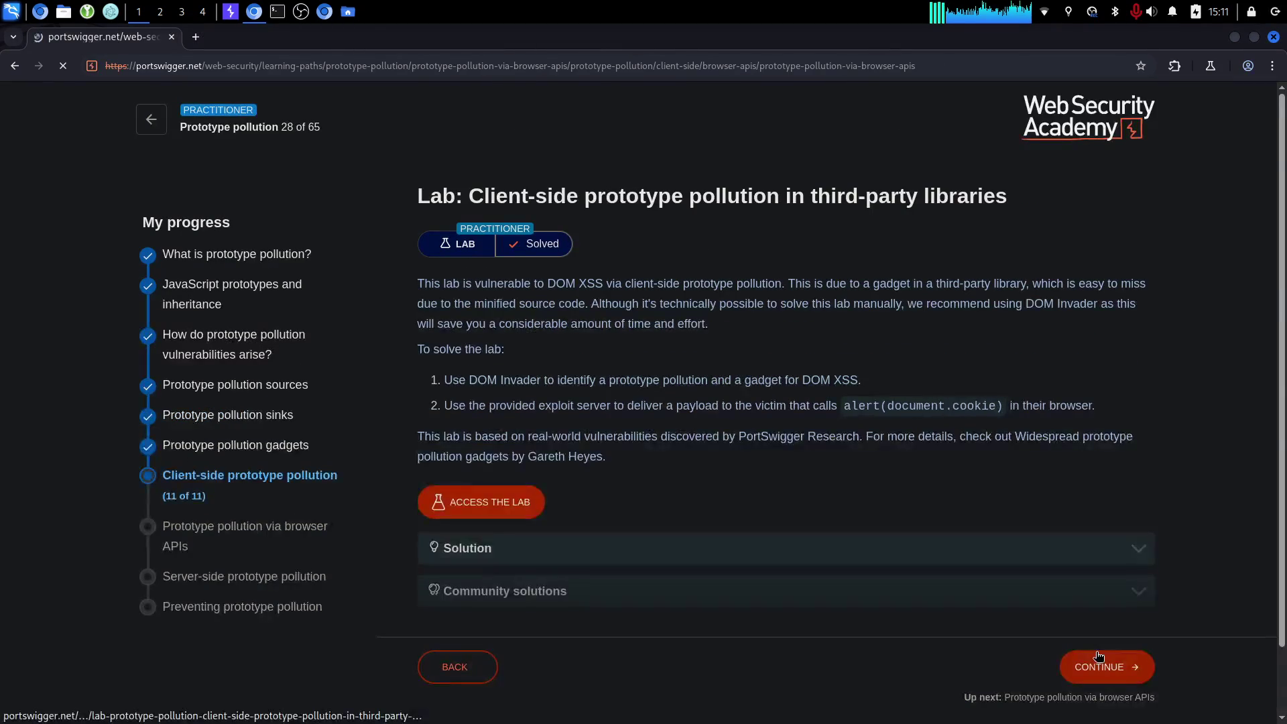
Continue through 'Prototype pollution via browser APIs' to the 'Prototype pollution via fetch()' lesson.
left_click(1100, 663)
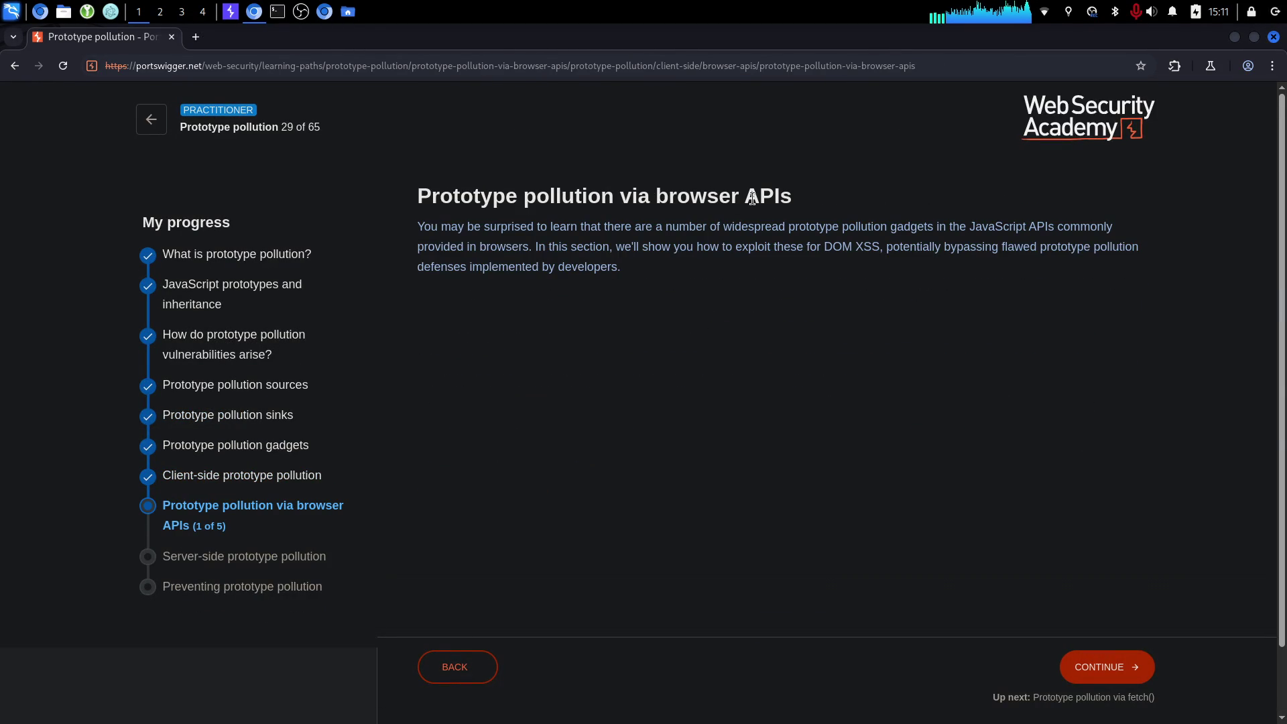
mouse_move(730, 319)
left_mouse_down()
mouse_move(704, 247)
mouse_move(709, 194)
left_mouse_up()
left_click(711, 186)
scroll(695, 297, "down", 2)
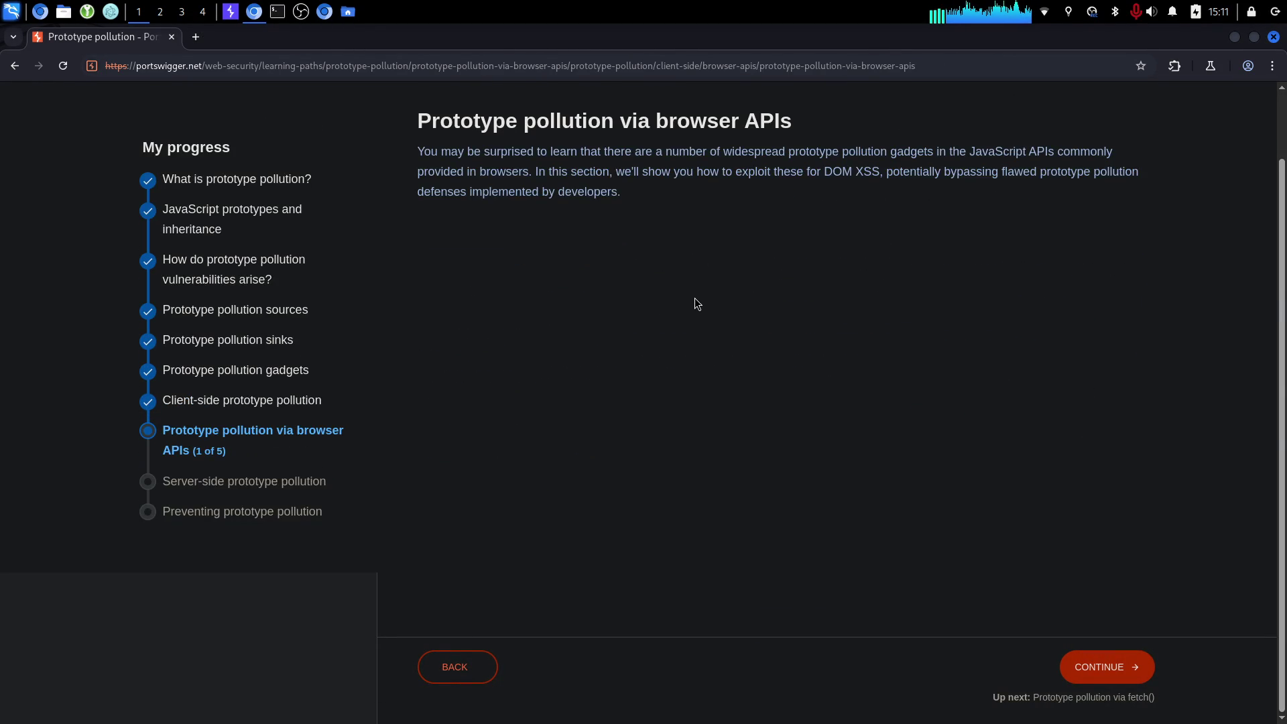
scroll(695, 299, "up", 2)
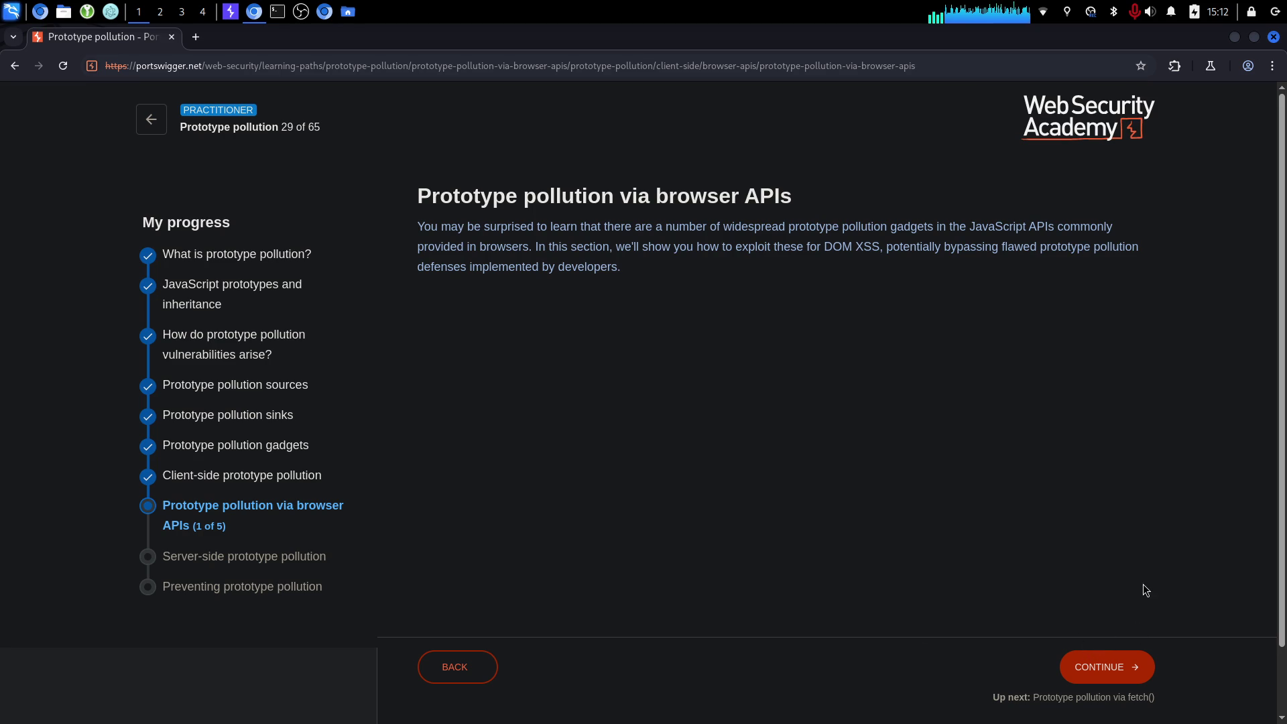
left_click(1108, 665)
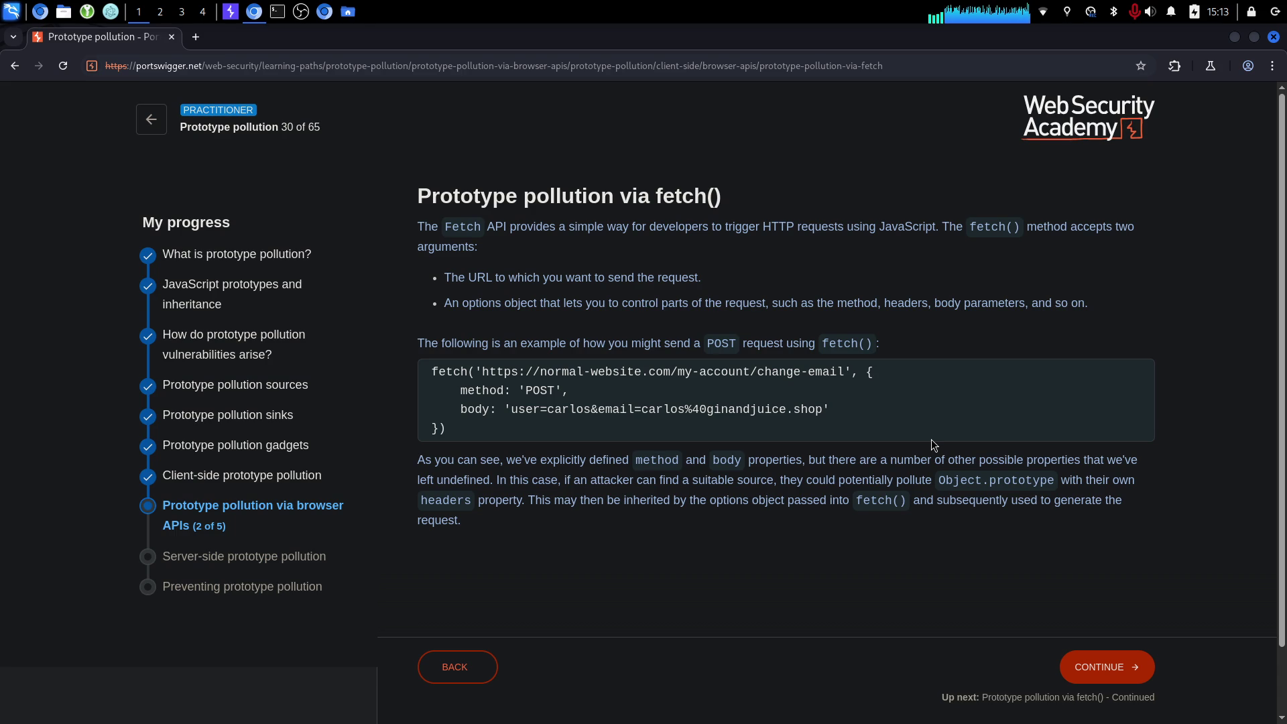
Read the fetch() lesson's Object.prototype and headers paragraphs, then continue to the Continued page.
left_click_drag(530, 460, 770, 518)
left_click(770, 518)
triple_click(602, 479)
left_click(835, 464)
left_click_drag(933, 482, 1117, 477)
left_click(1116, 477)
mouse_move(398, 508)
left_mouse_down()
mouse_move(495, 480)
mouse_move(483, 500)
mouse_move(814, 499)
left_mouse_up()
mouse_move(463, 522)
left_mouse_down()
mouse_move(846, 483)
mouse_move(853, 465)
left_mouse_up()
left_click(853, 465)
left_click(1135, 665)
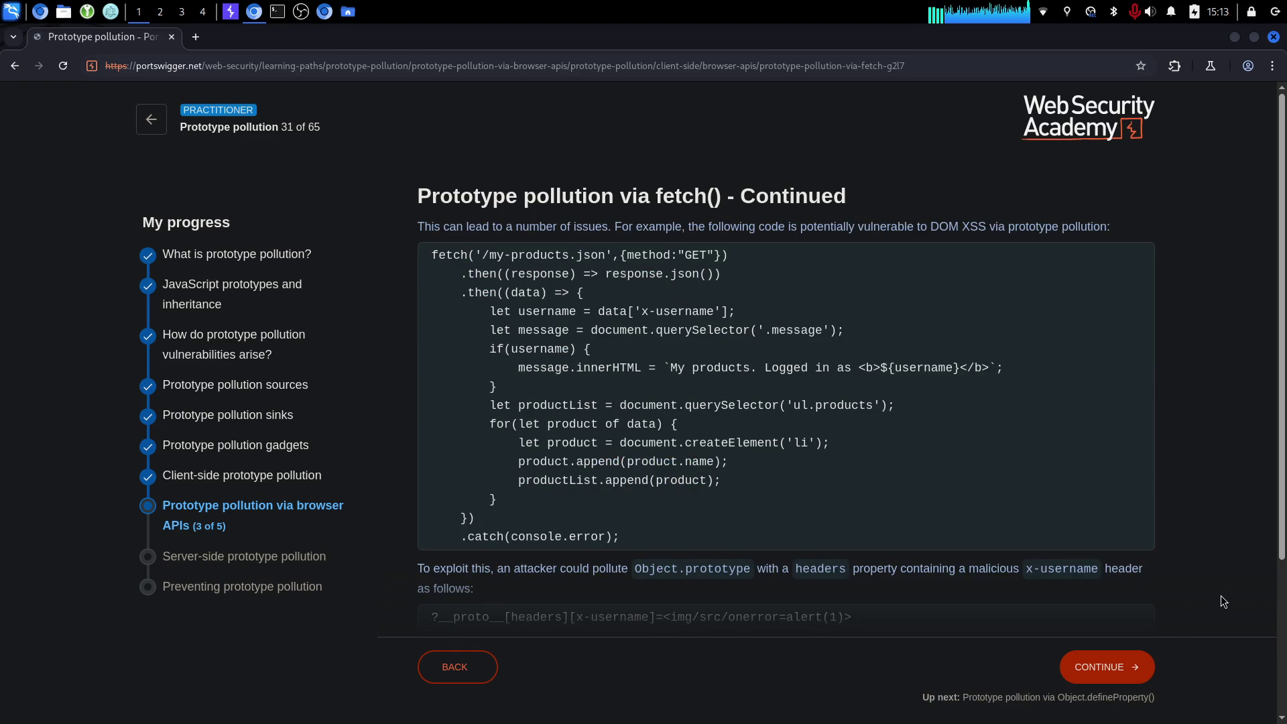